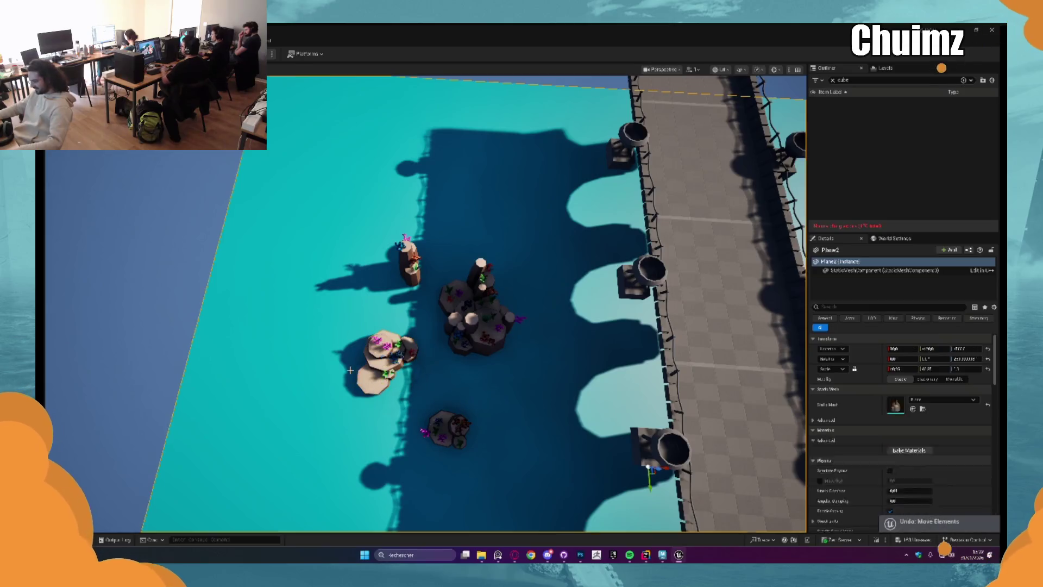
Select pieces of the lower-left cluster, rock 04, the pillar's algae and the central cluster.
left_click_drag(333, 318, 427, 409)
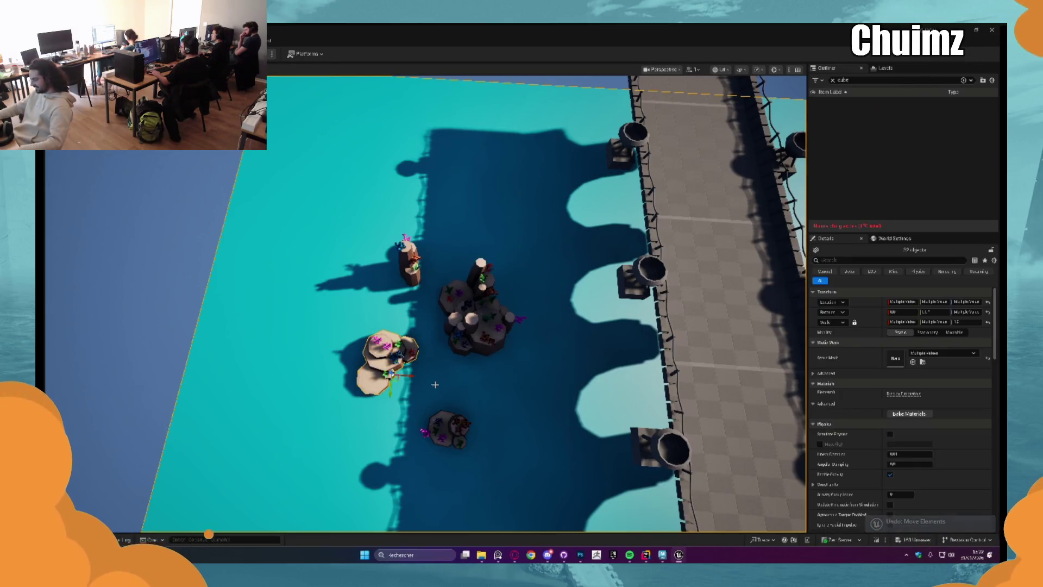
left_click_drag(430, 355, 431, 334)
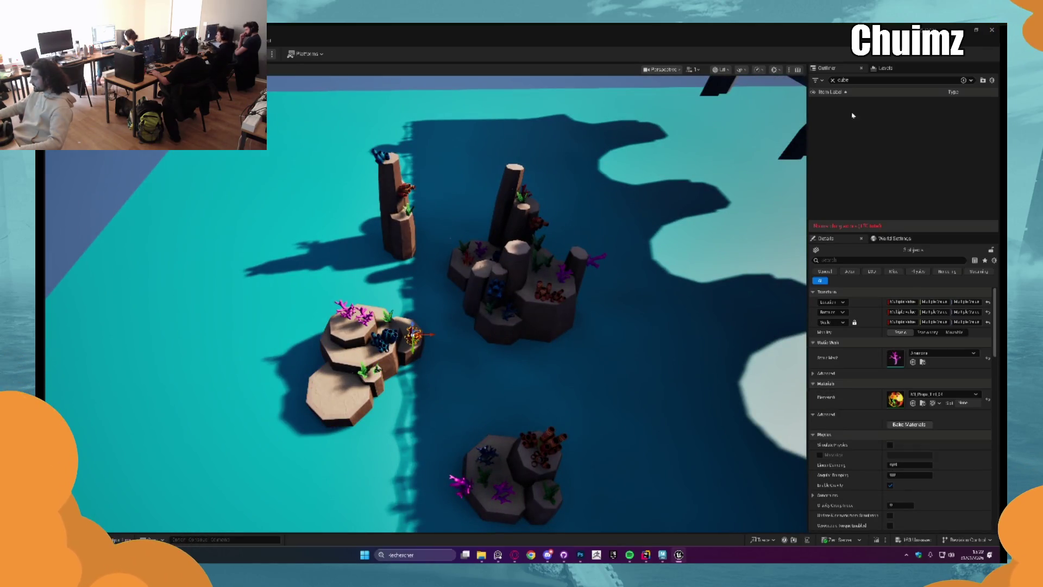
left_click(831, 81)
left_click(369, 375)
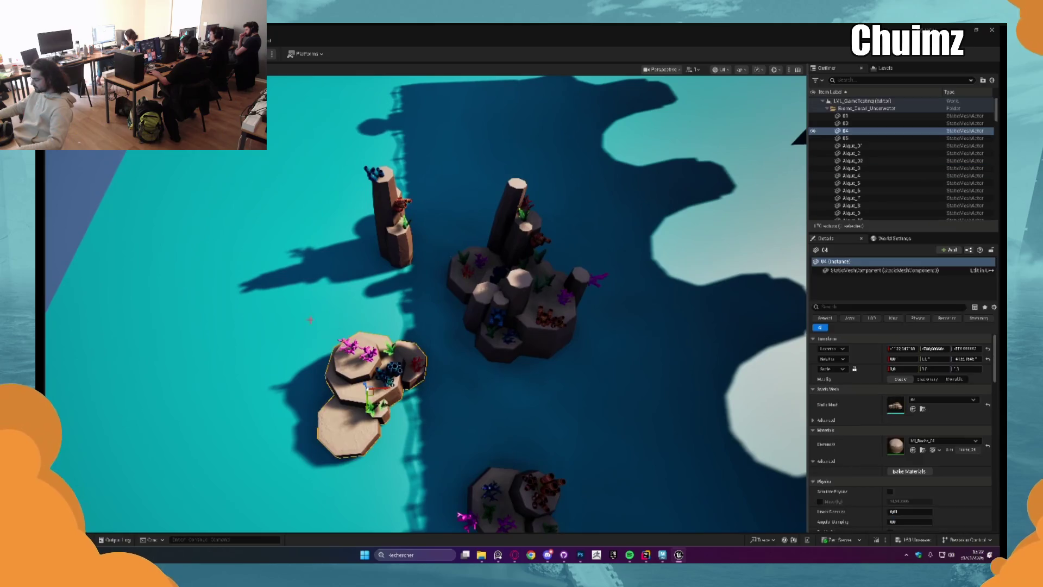
mouse_move(292, 321)
left_mouse_down()
mouse_move(442, 489)
mouse_move(438, 476)
left_mouse_up()
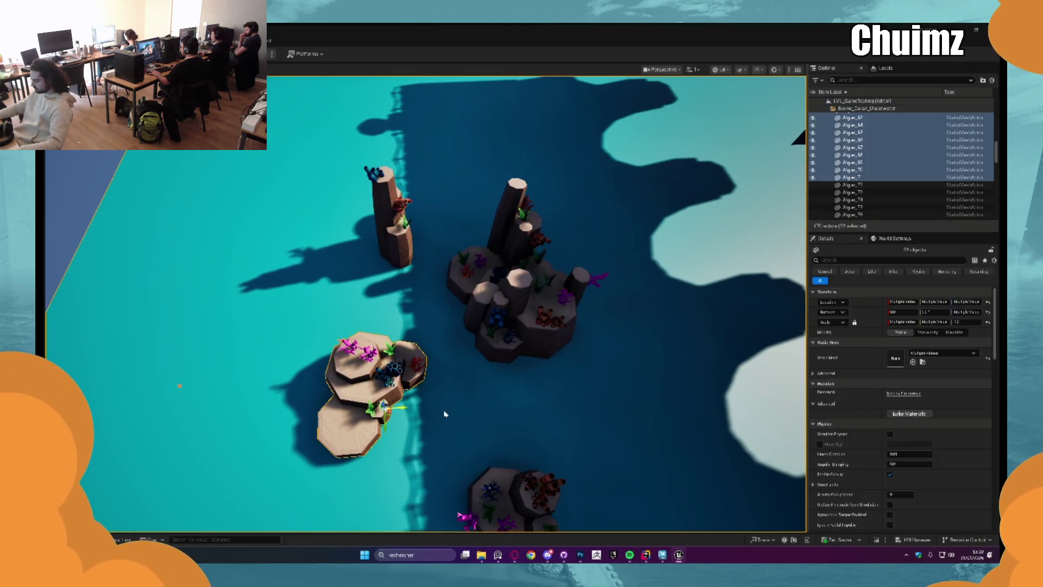
left_click_drag(444, 414, 444, 358)
left_click(217, 131)
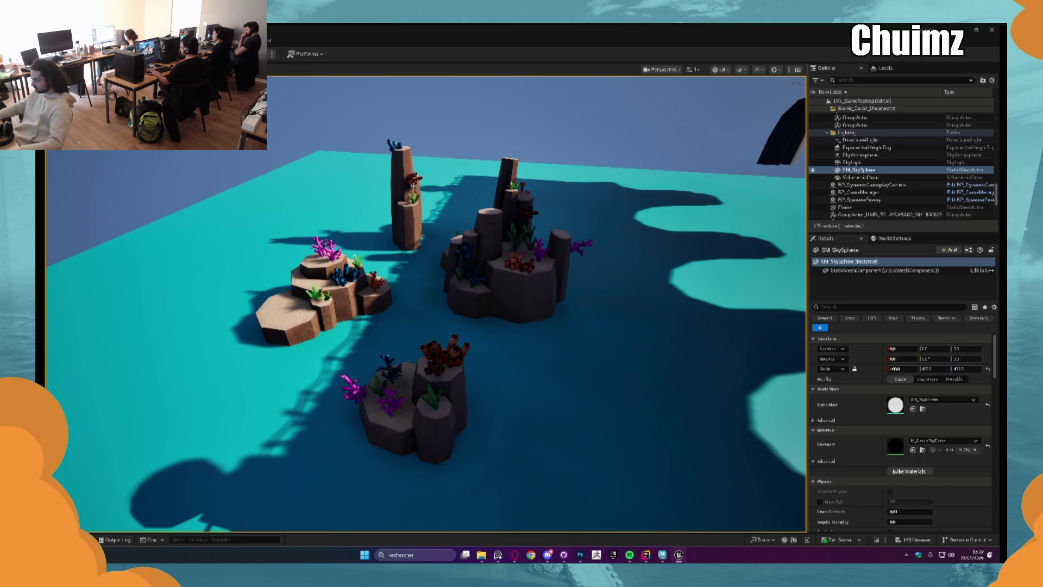
left_click(414, 187)
left_click(505, 267)
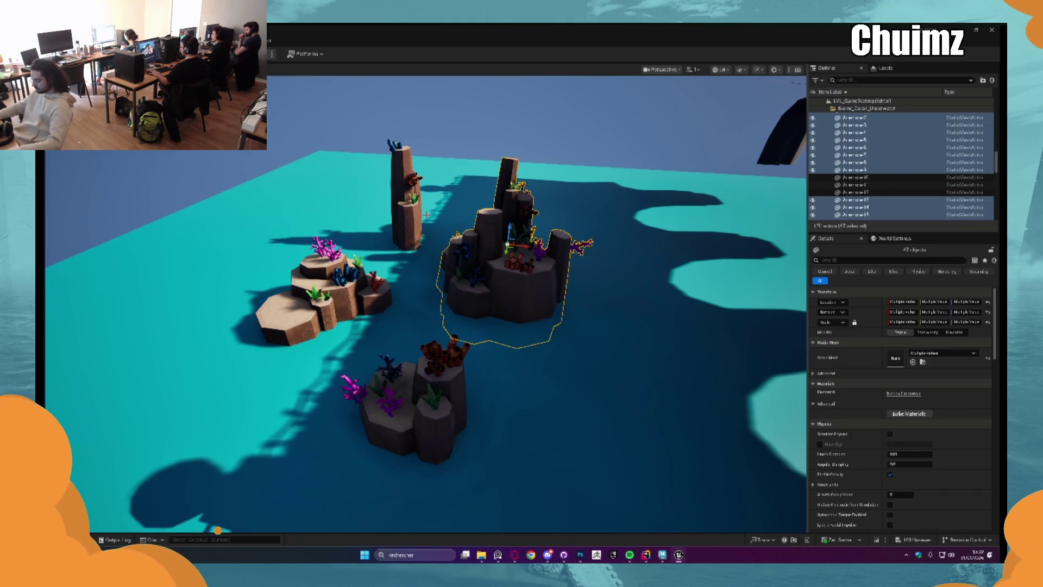
left_click_drag(426, 215, 426, 179)
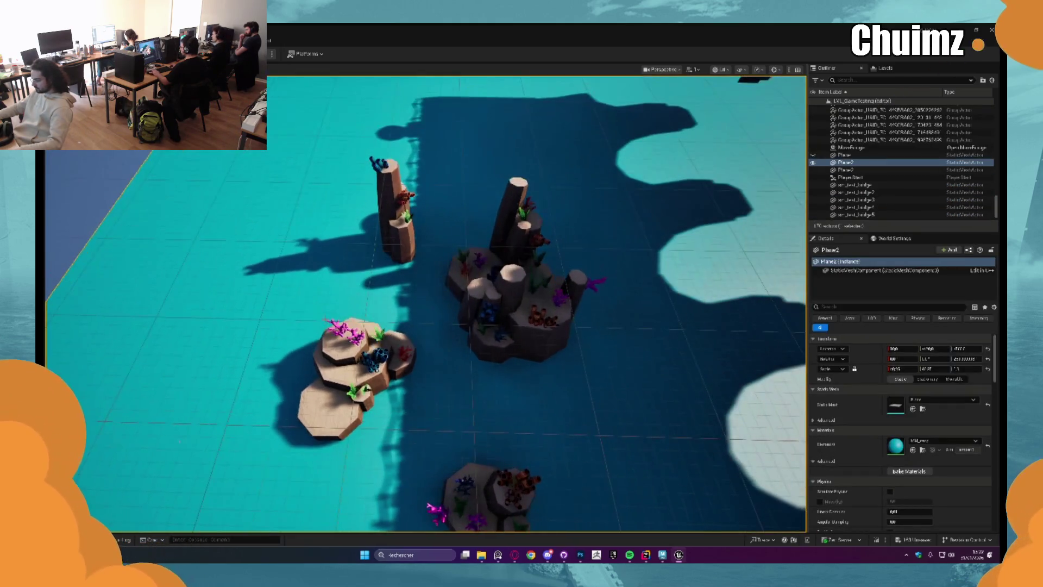
Group the left cluster's coral and algae, undo it, then select the lower rock's pieces.
left_click_drag(283, 308, 423, 467)
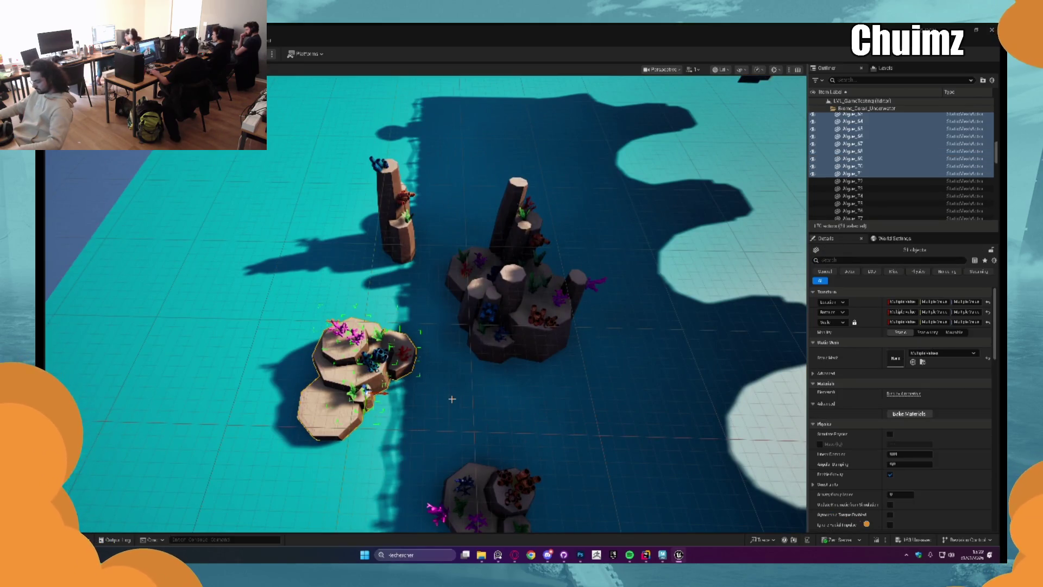
scroll(452, 398, "down", 1)
left_click(380, 350)
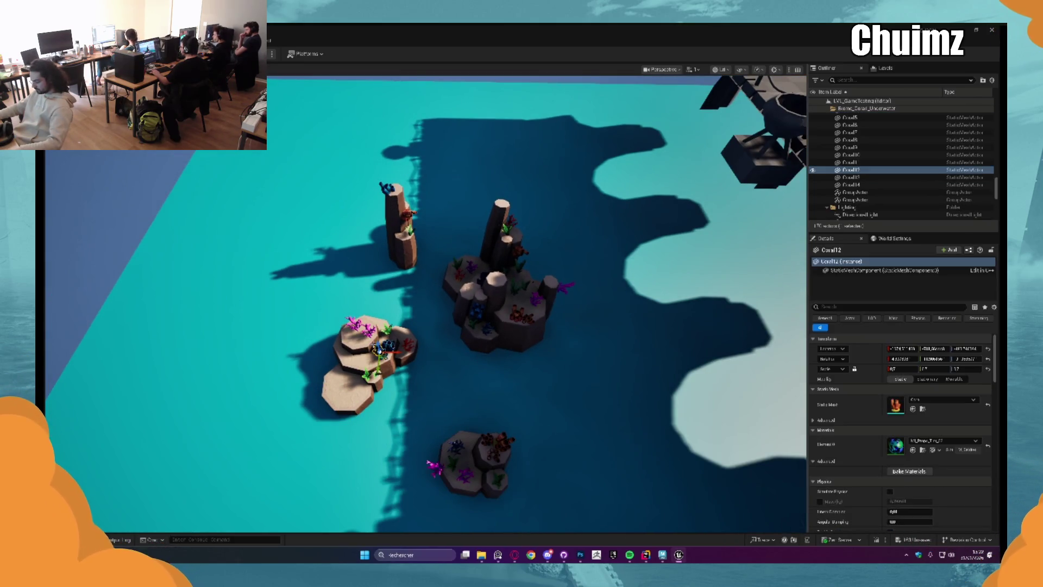
left_click_drag(383, 384, 428, 421)
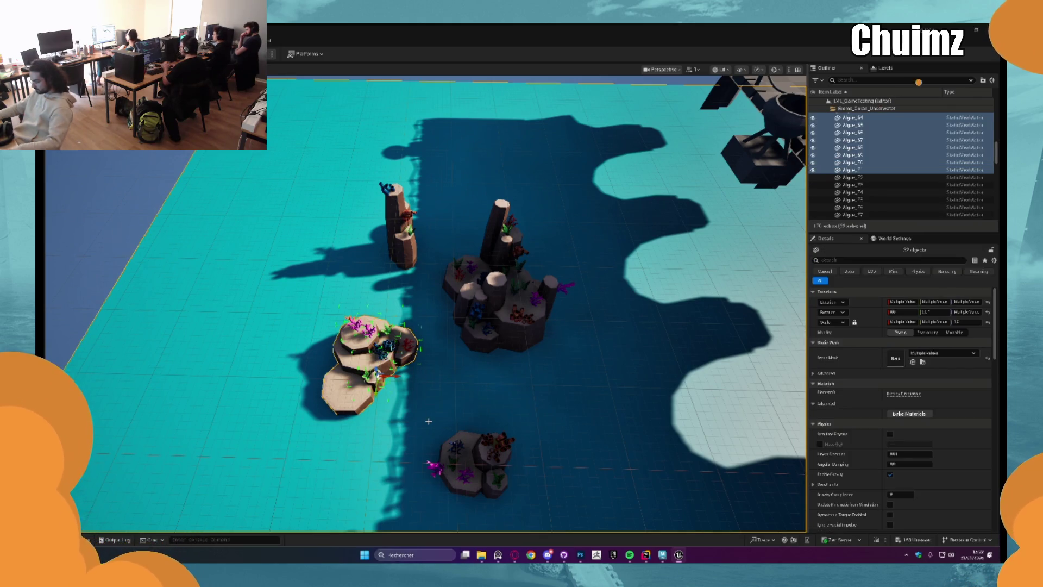
key("ctrl+g")
scroll(450, 365, "down", 1)
key("ctrl+z")
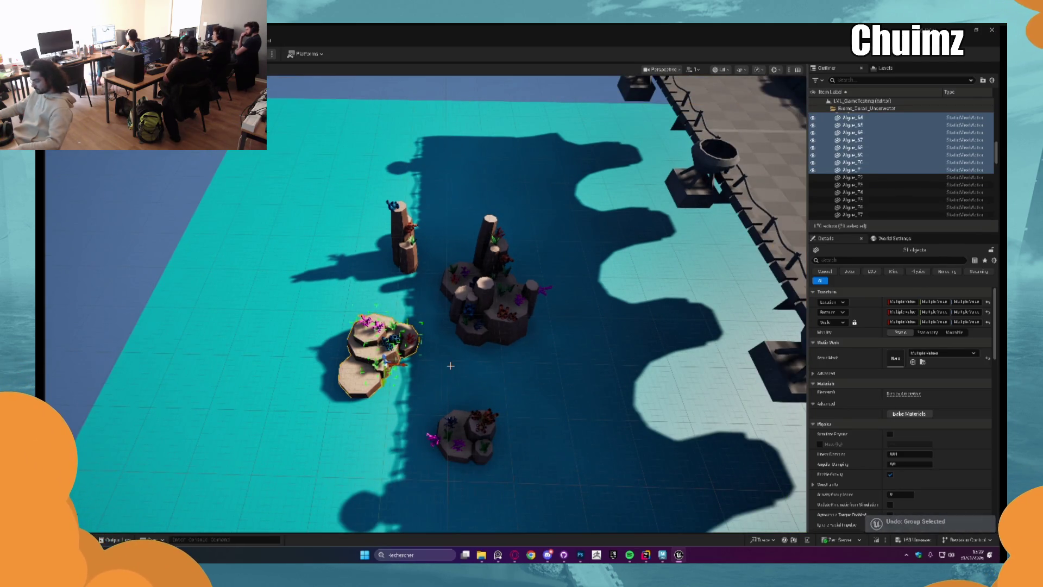
left_click(451, 366)
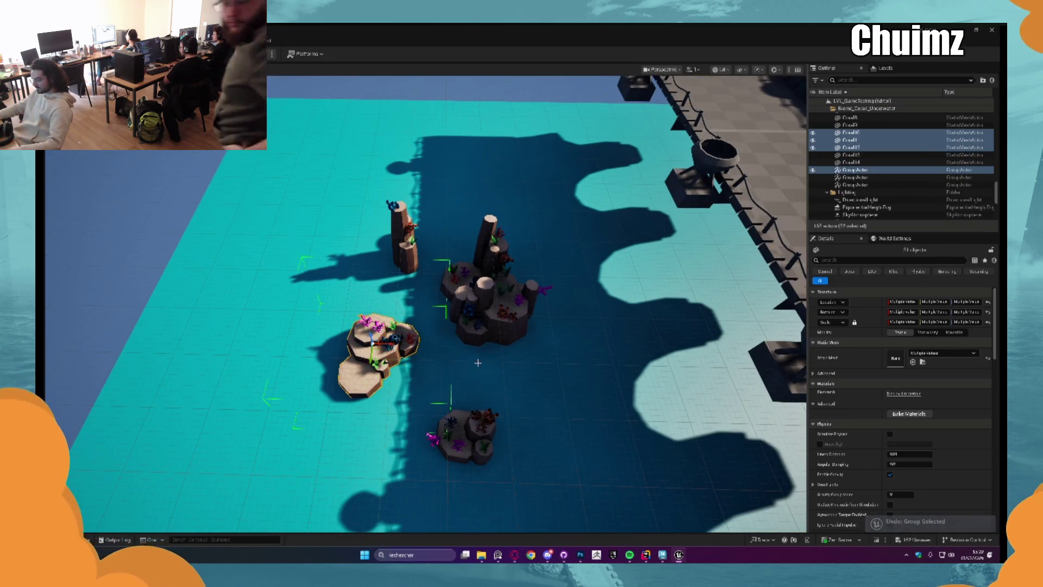
left_click_drag(426, 391, 519, 486)
Group the lower rock's coral and algae, then move it right and rotate it into place.
key("ctrl+g")
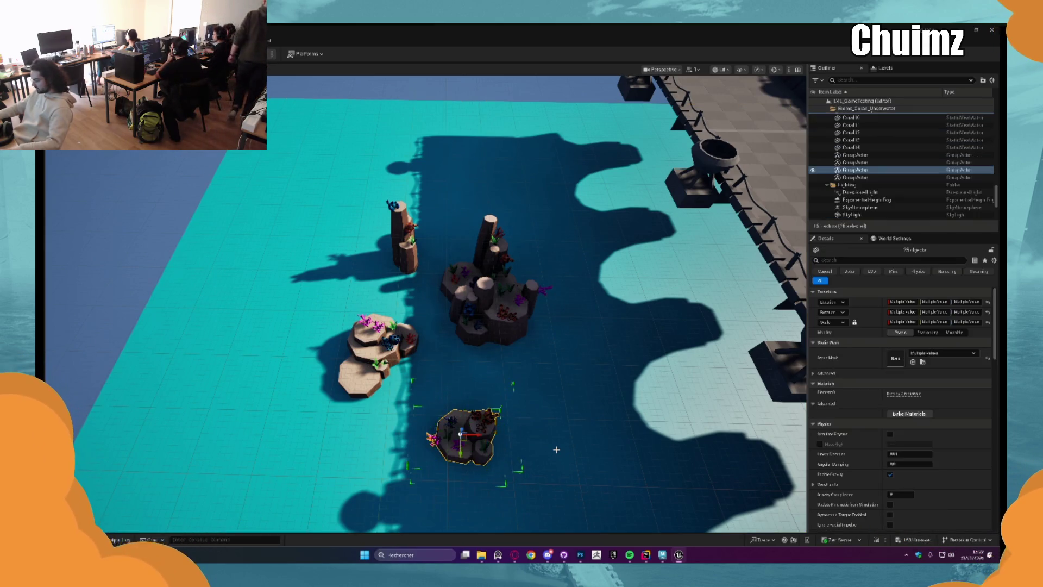
left_click_drag(475, 335, 477, 334)
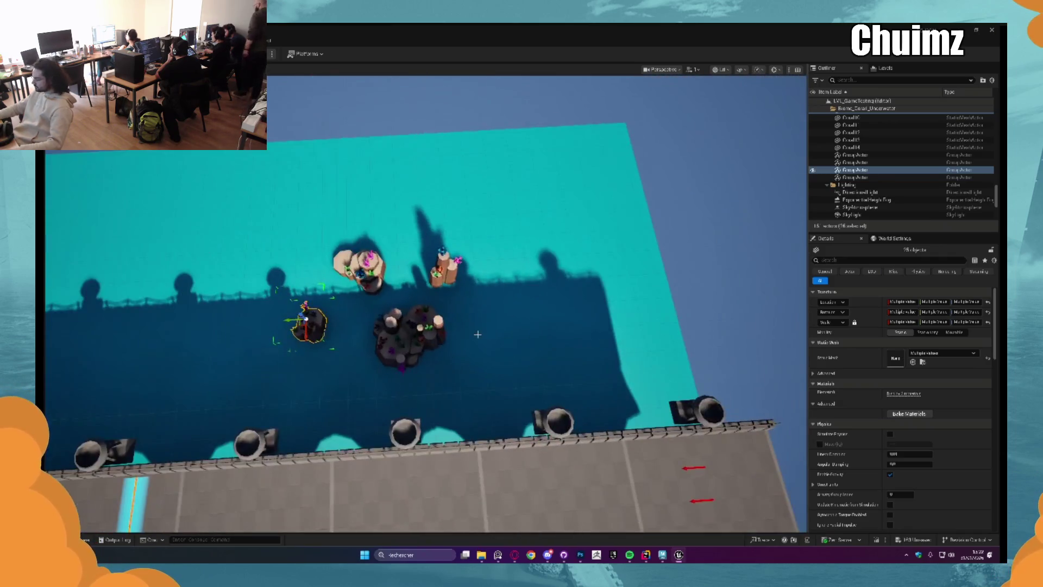
scroll(477, 334, "up", 4)
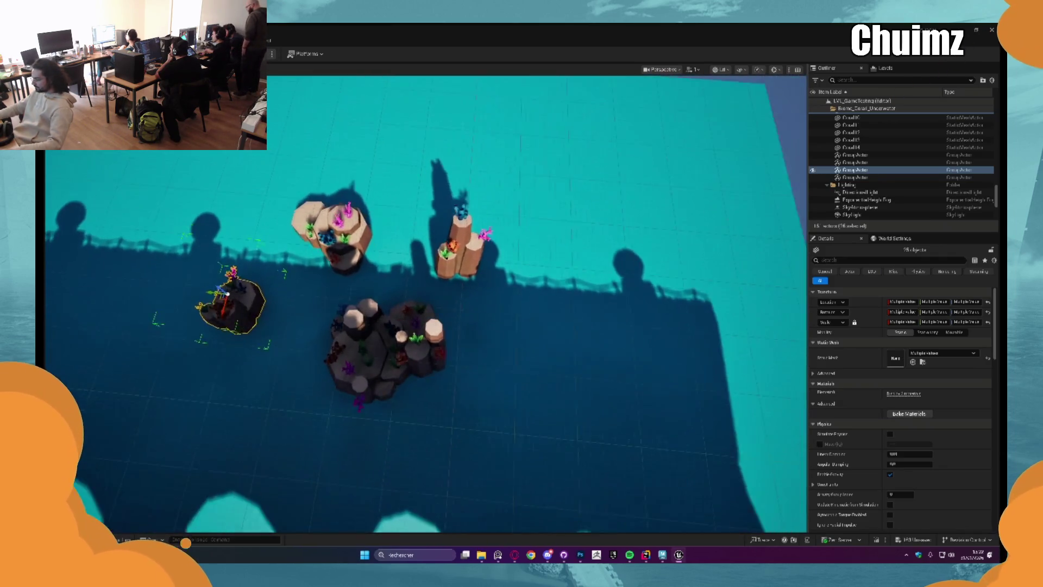
left_click(380, 365)
scroll(364, 354, "down", 5)
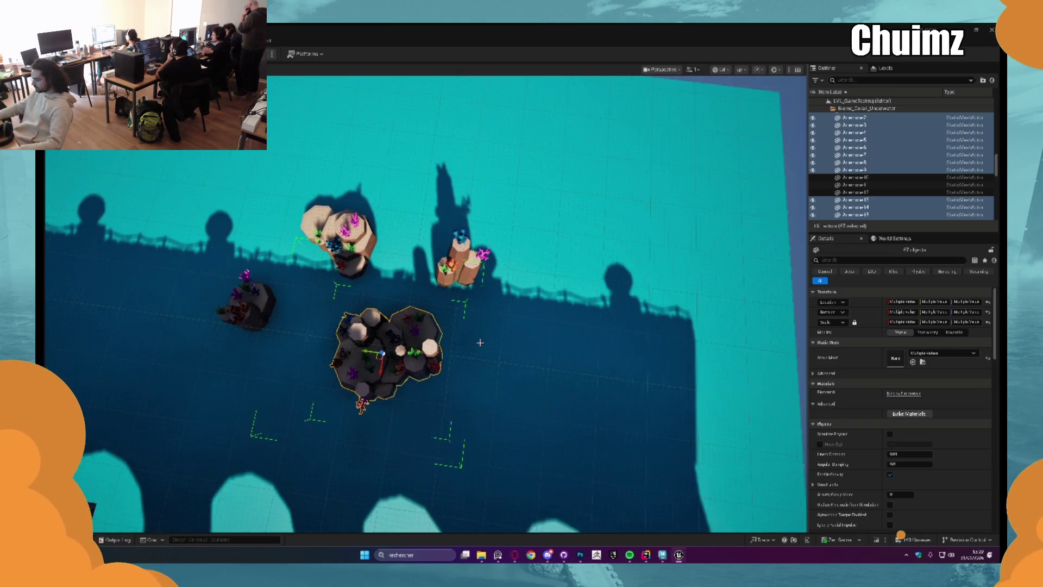
mouse_move(389, 321)
left_mouse_down()
mouse_move(489, 324)
mouse_move(472, 327)
left_mouse_up()
scroll(483, 325, "up", 3)
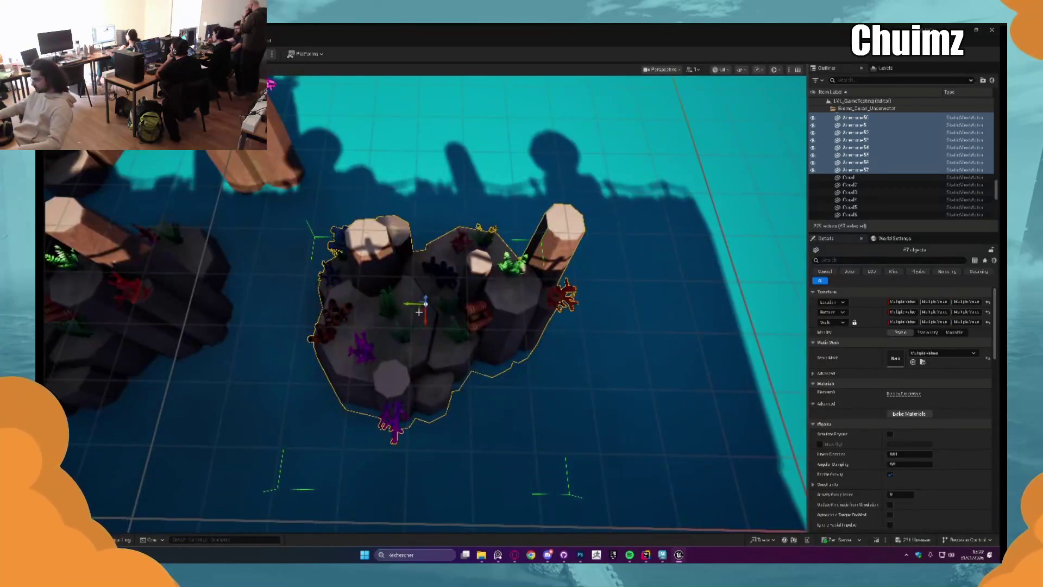
scroll(483, 324, "up", 3)
mouse_move(463, 185)
left_mouse_down()
mouse_move(466, 174)
mouse_move(496, 326)
mouse_move(522, 348)
mouse_move(552, 343)
left_mouse_up()
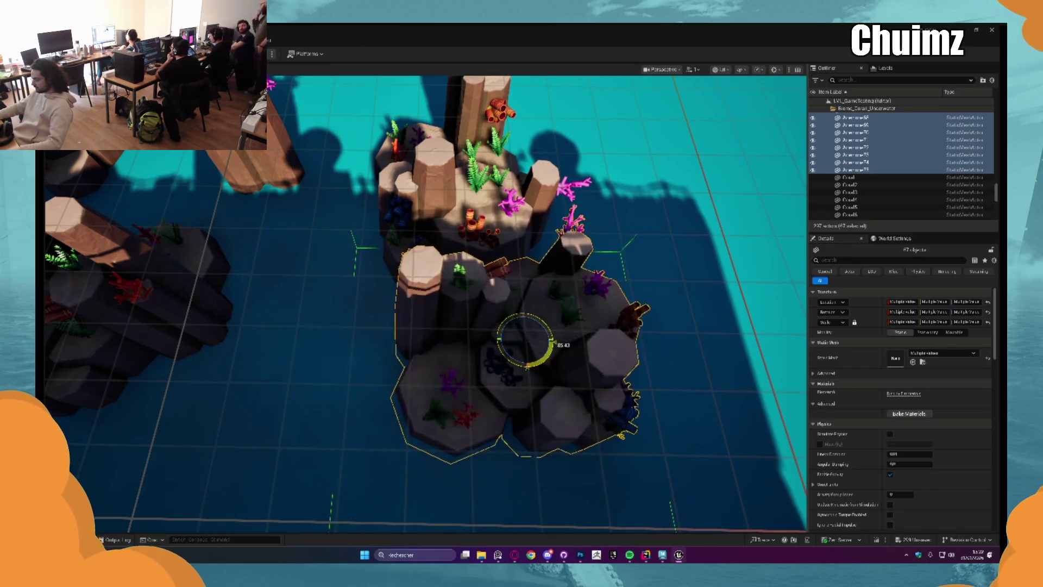
left_click_drag(541, 297, 529, 320)
mouse_move(511, 362)
left_mouse_down()
mouse_move(153, 398)
mouse_move(163, 413)
mouse_move(223, 375)
mouse_move(293, 356)
mouse_move(350, 290)
left_mouse_up()
key("Escape")
Place copies of the small coral cluster up-left and the right cluster beside it.
left_click_drag(456, 338, 429, 325)
key("f")
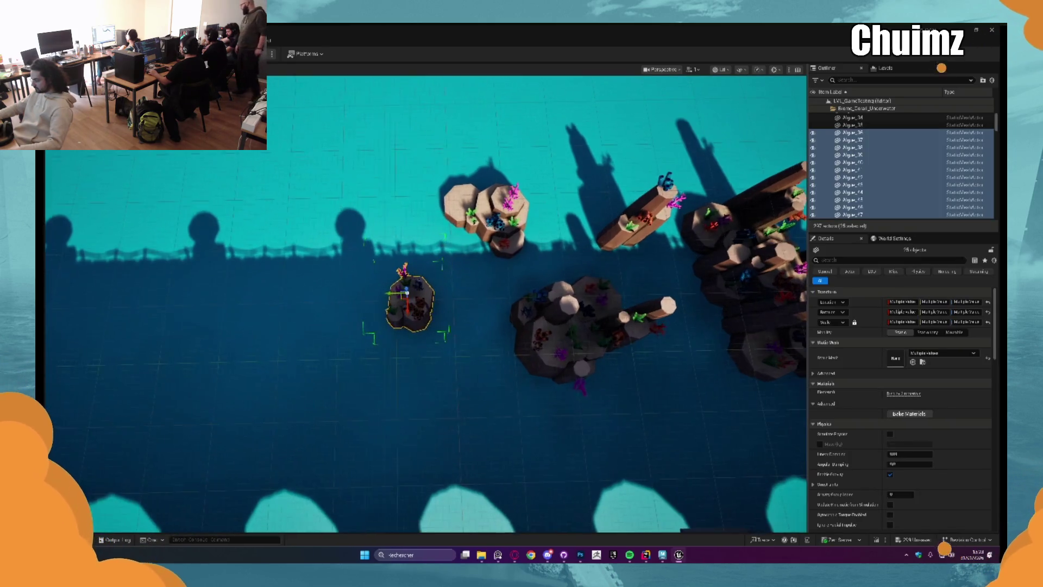
left_click_drag(448, 301, 325, 216, "alt")
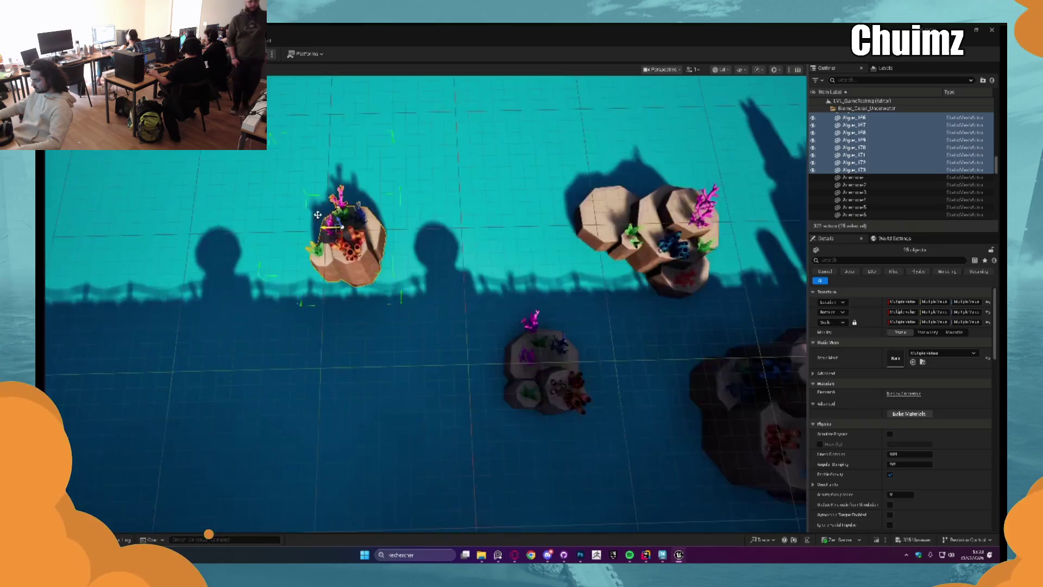
key("f")
scroll(423, 308, "down", 5)
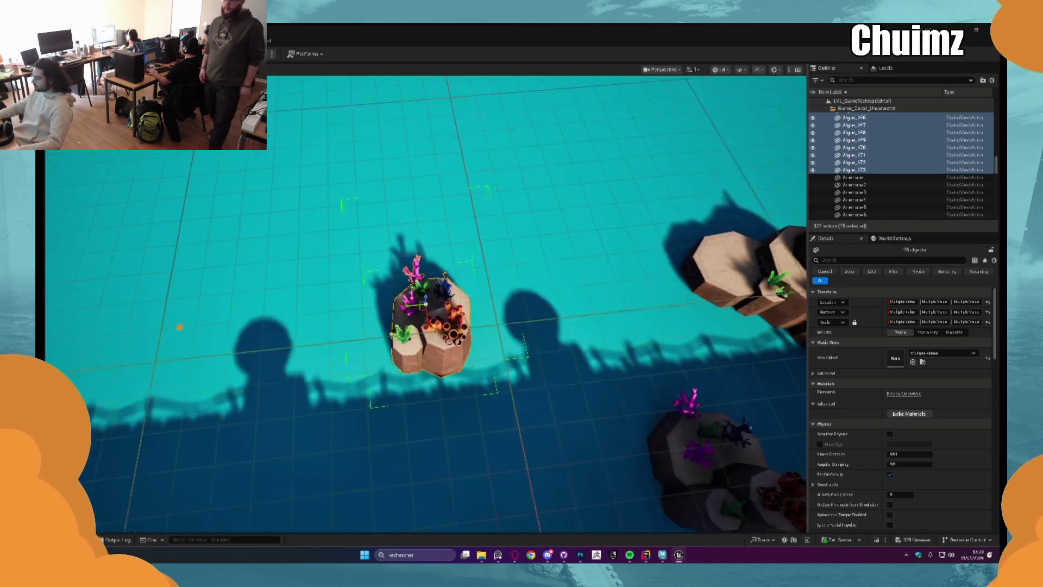
left_click(633, 282)
mouse_move(633, 283)
left_mouse_down("alt")
mouse_move(419, 316)
mouse_move(384, 339)
mouse_move(408, 365)
left_mouse_up("alt")
left_click(564, 284)
mouse_move(563, 283)
left_mouse_down()
mouse_move(549, 271)
mouse_move(564, 283)
mouse_move(601, 210)
left_mouse_up()
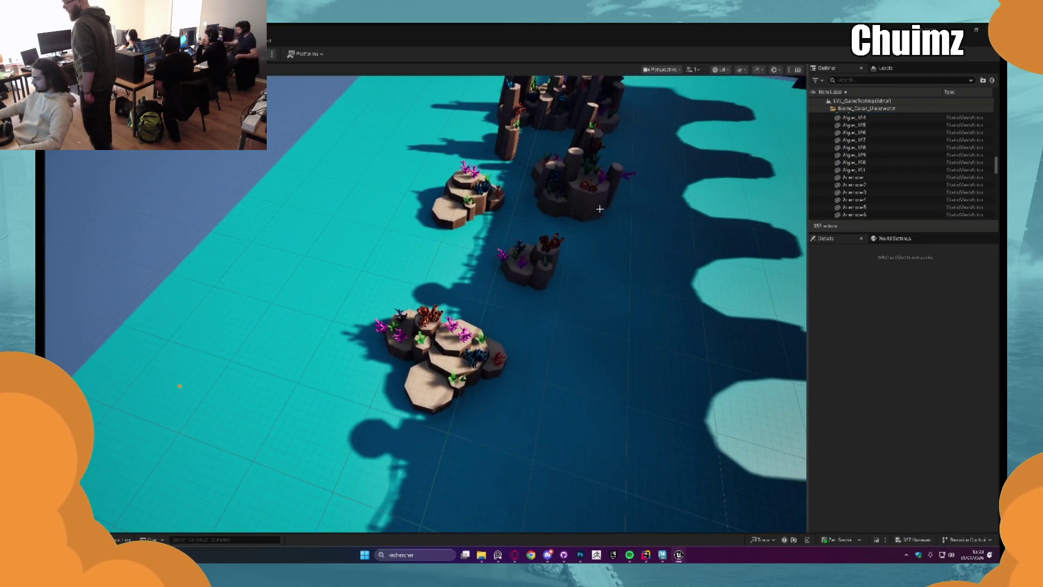
scroll(585, 186, "down", 10)
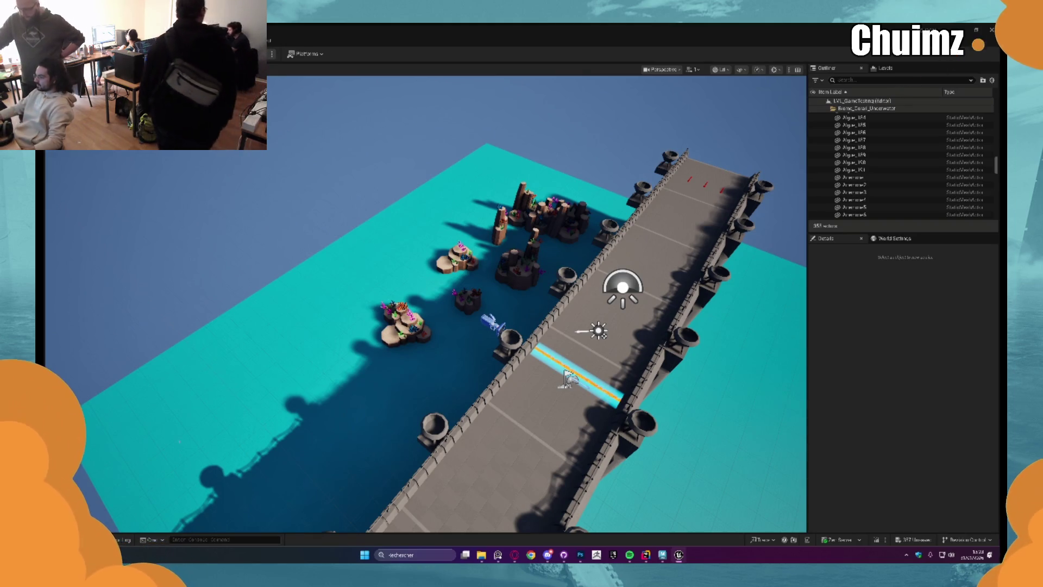
key("alt+p")
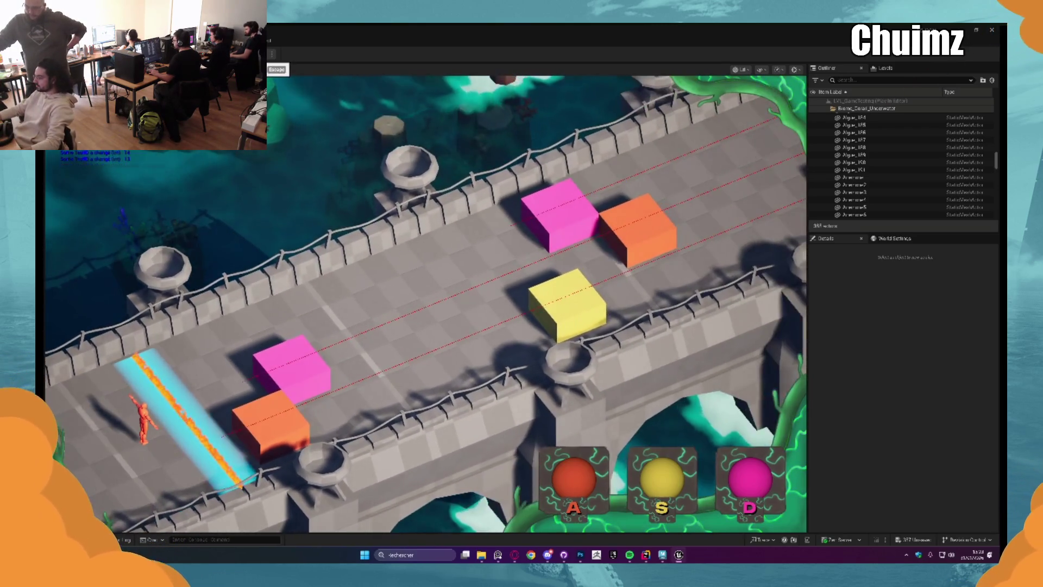
key("Escape")
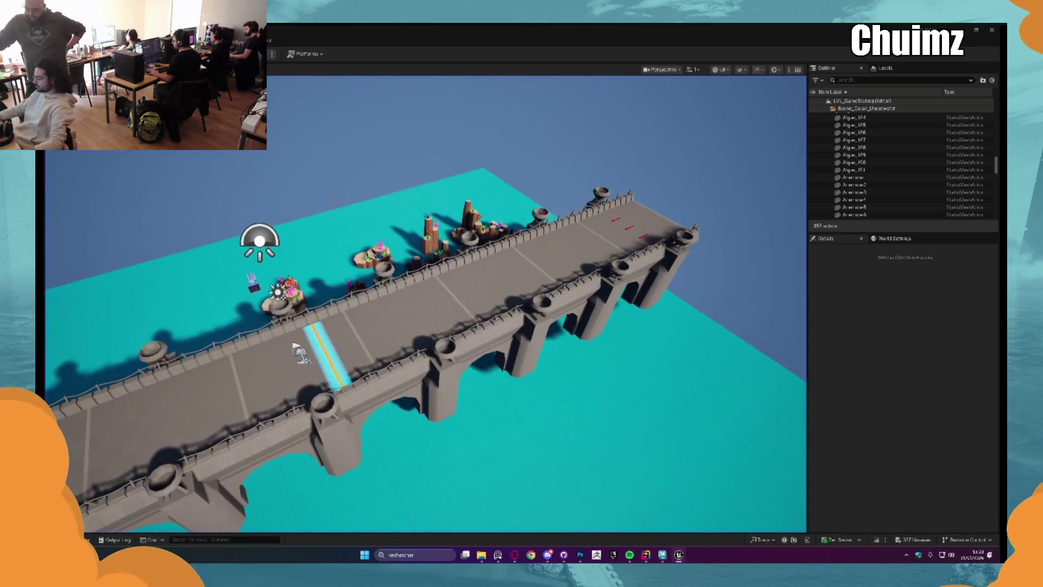
key("alt+p")
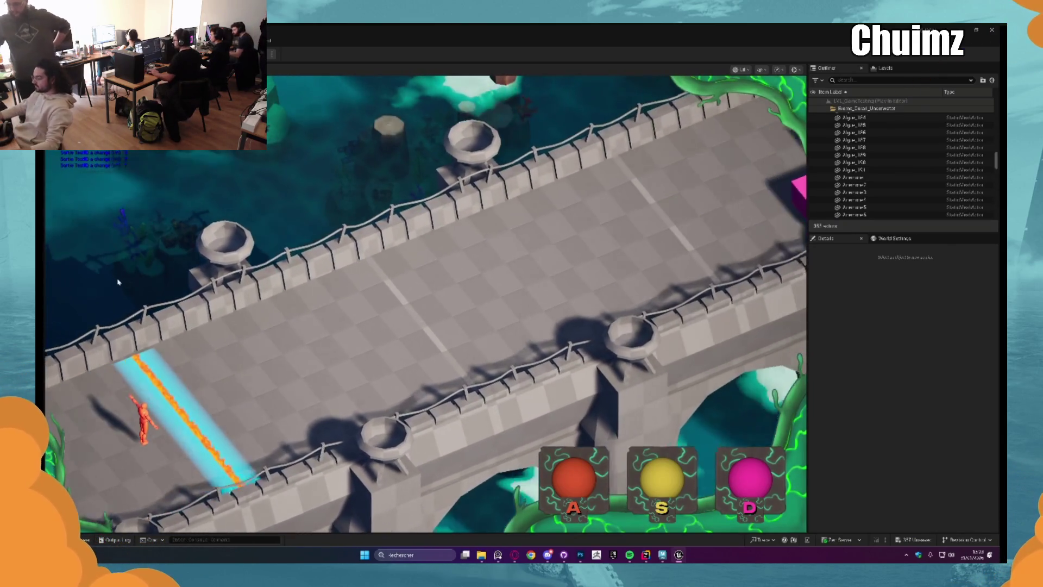
key("Escape")
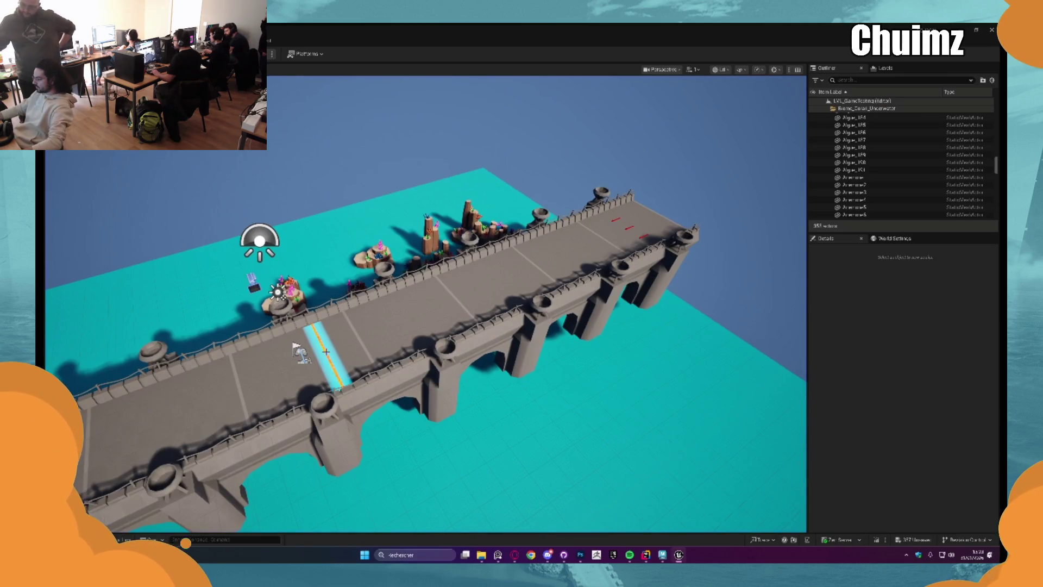
left_click(326, 356)
key("f")
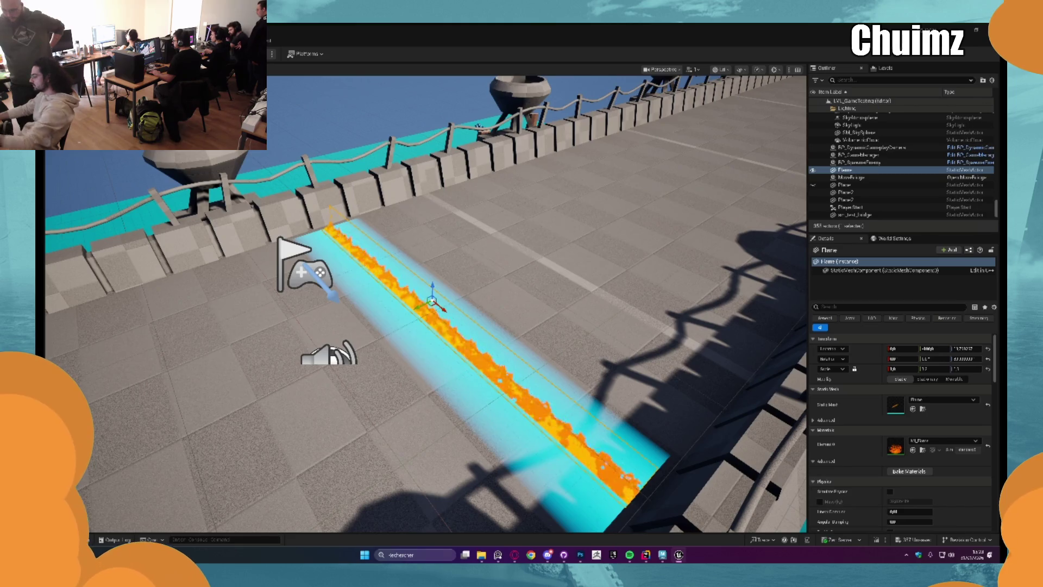
Deselect Plane2 and select the Flame actor on the bridge deck to show its Details.
left_click(437, 378)
key("f")
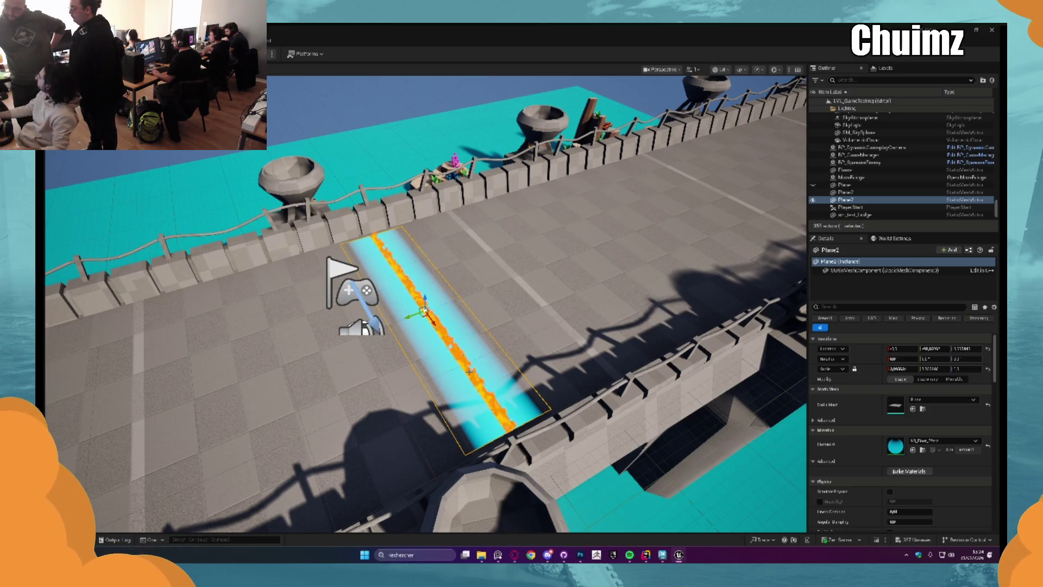
key("Escape")
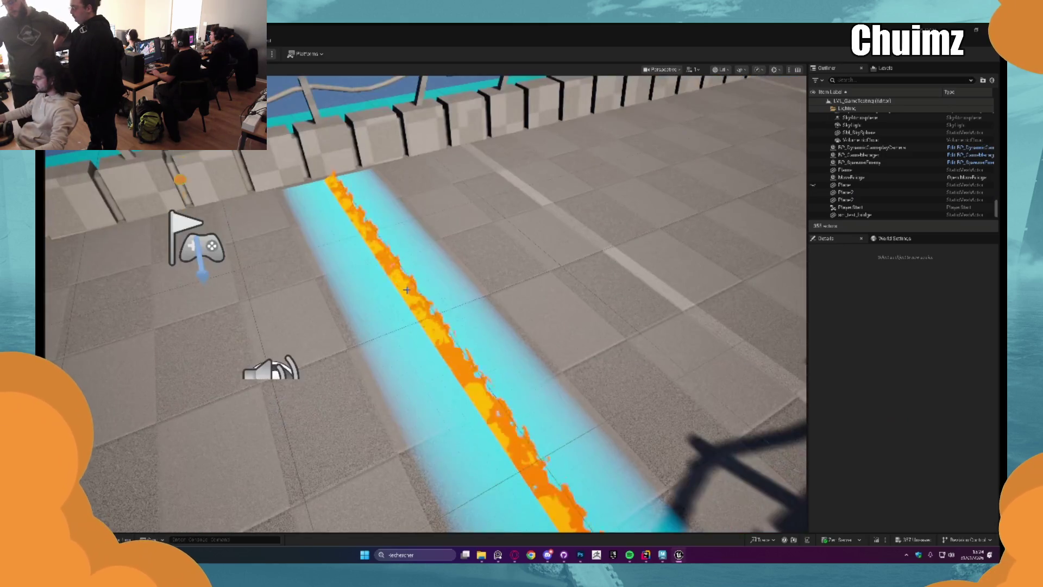
left_click(431, 298)
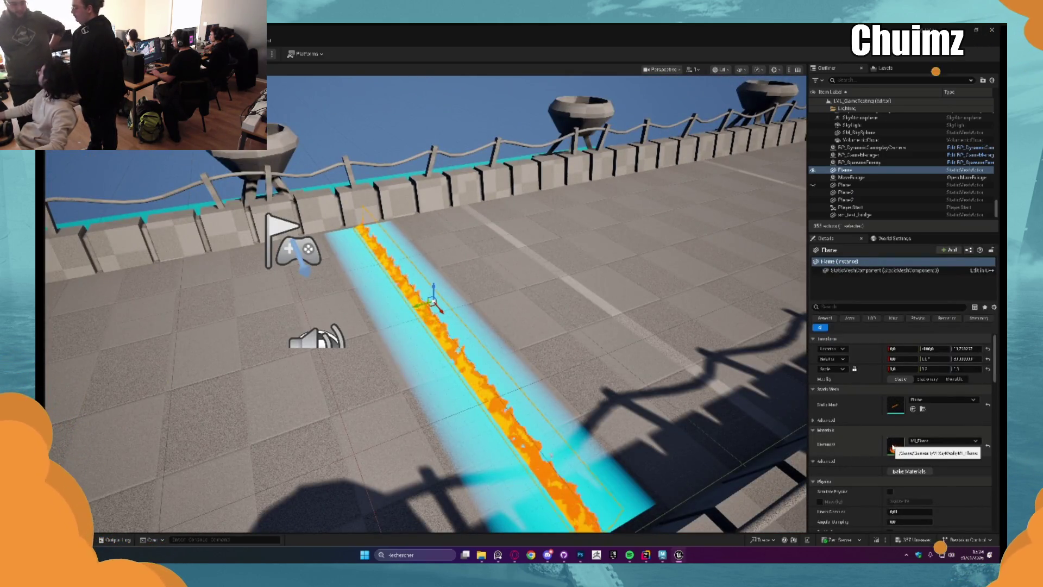
In MI_Flame, try other Fire Color hues, keep orange, and raise the flame height.
double_click(892, 447)
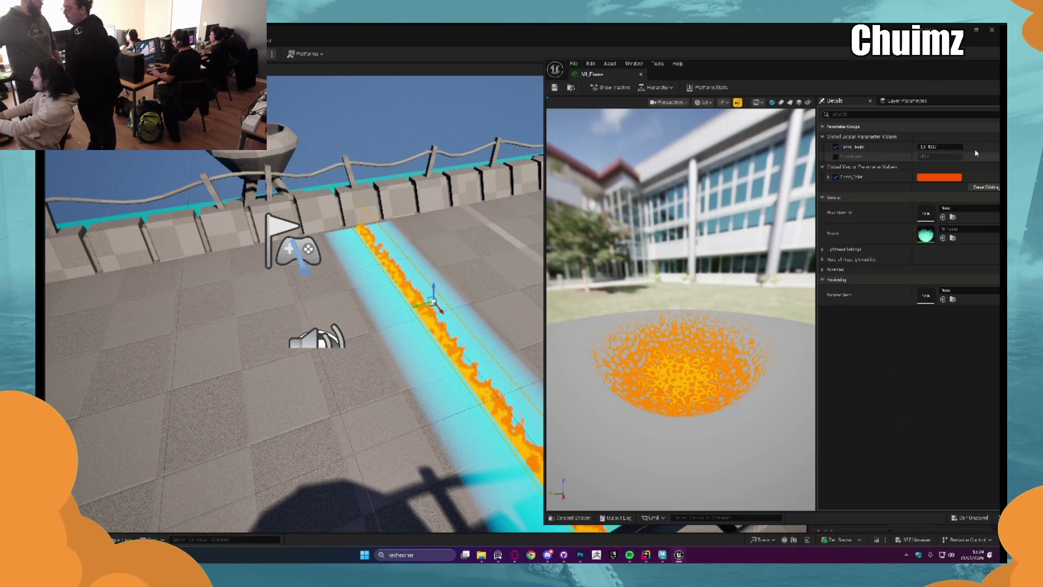
left_click(938, 178)
left_click(828, 232)
mouse_move(829, 232)
left_mouse_down()
mouse_move(817, 202)
mouse_move(773, 238)
mouse_move(823, 265)
mouse_move(843, 236)
left_mouse_up()
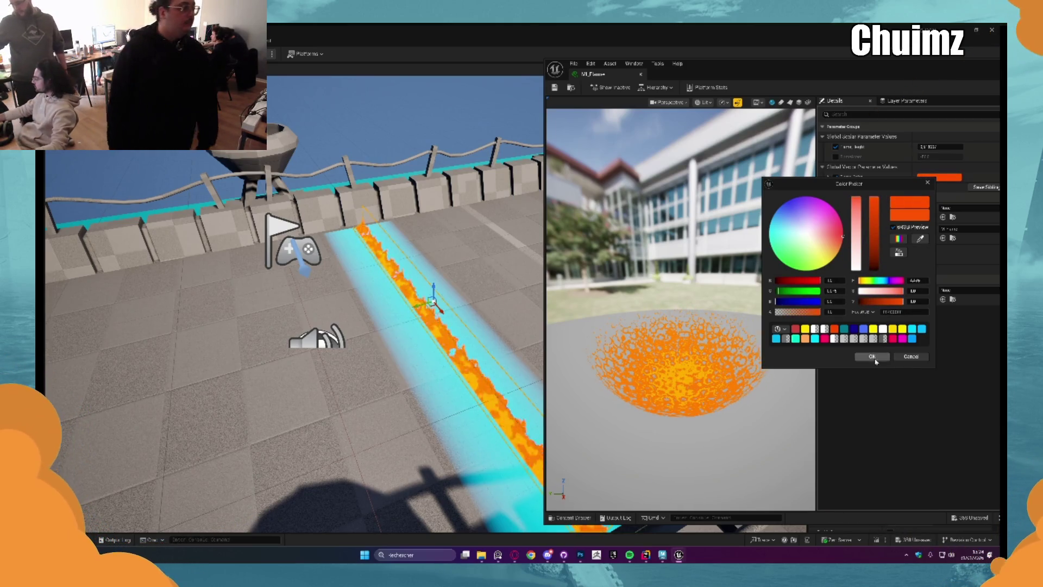
left_click(872, 356)
mouse_move(940, 147)
left_mouse_down()
mouse_move(967, 147)
mouse_move(942, 185)
left_mouse_up()
Test a magenta hue but keep orange, set flame height to 2.414, and close the editor.
left_click(939, 177)
mouse_move(836, 255)
left_mouse_down()
mouse_move(815, 239)
mouse_move(845, 216)
mouse_move(814, 233)
mouse_move(850, 238)
left_mouse_up()
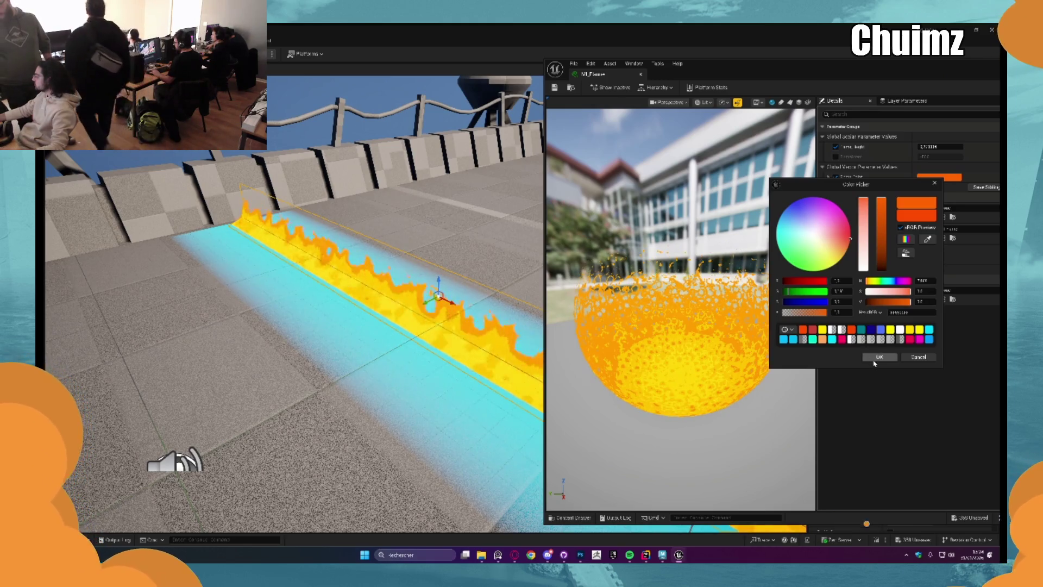
left_click(879, 357)
left_click(926, 178)
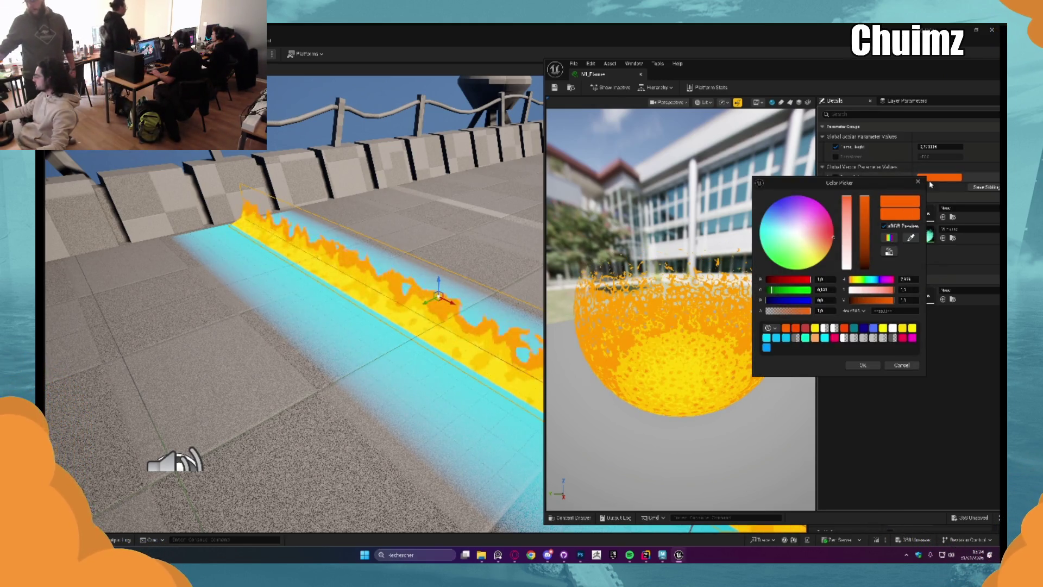
left_click_drag(940, 146, 933, 147)
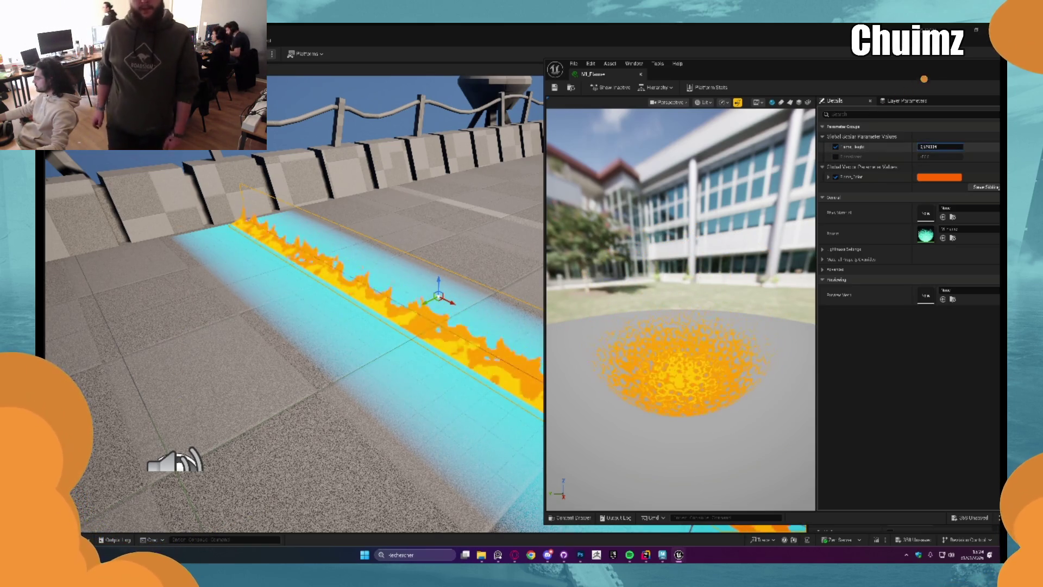
left_click(642, 75)
mouse_move(643, 75)
left_mouse_down()
mouse_move(461, 245)
mouse_move(326, 299)
left_mouse_up()
Duplicate the tall rock pillar with its algae to the lower left and rotate the copy.
left_click_drag(440, 189, 444, 175)
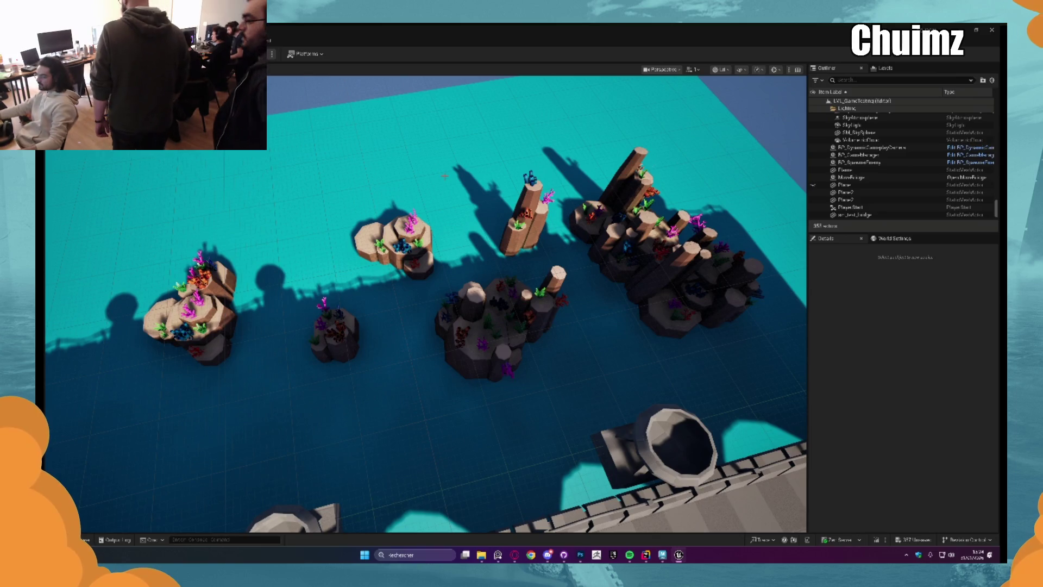
left_click(527, 217)
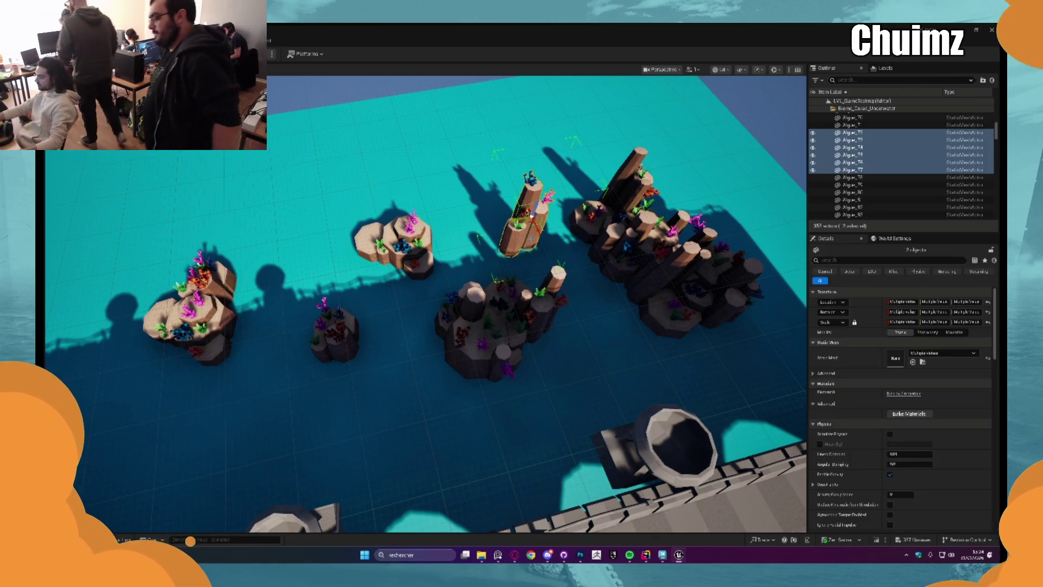
left_click_drag(529, 220, 182, 431)
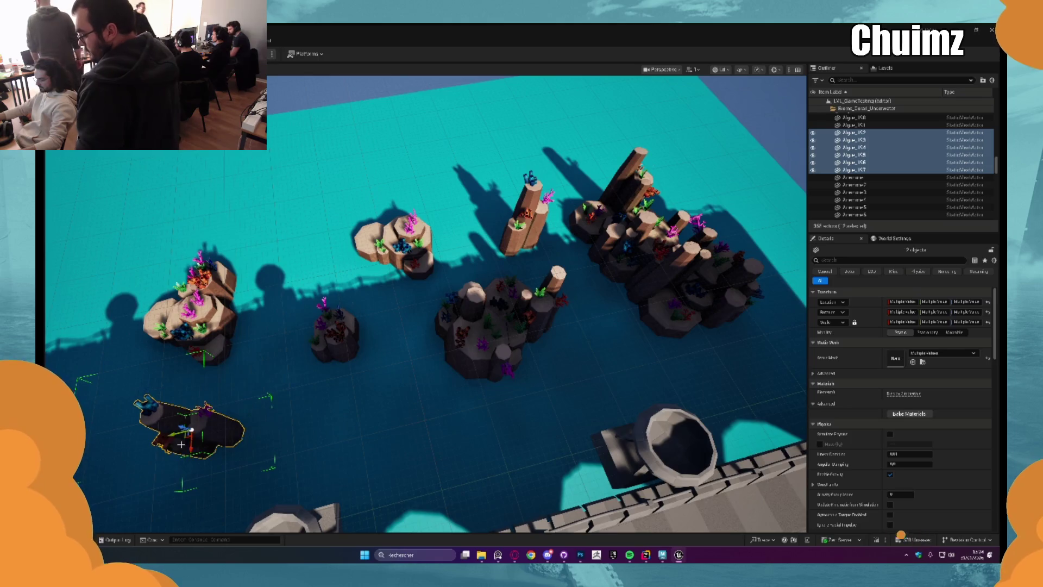
key("f")
scroll(179, 372, "down", 3)
key("e")
mouse_move(429, 312)
left_mouse_down()
mouse_move(421, 325)
mouse_move(436, 321)
mouse_move(434, 293)
left_mouse_up()
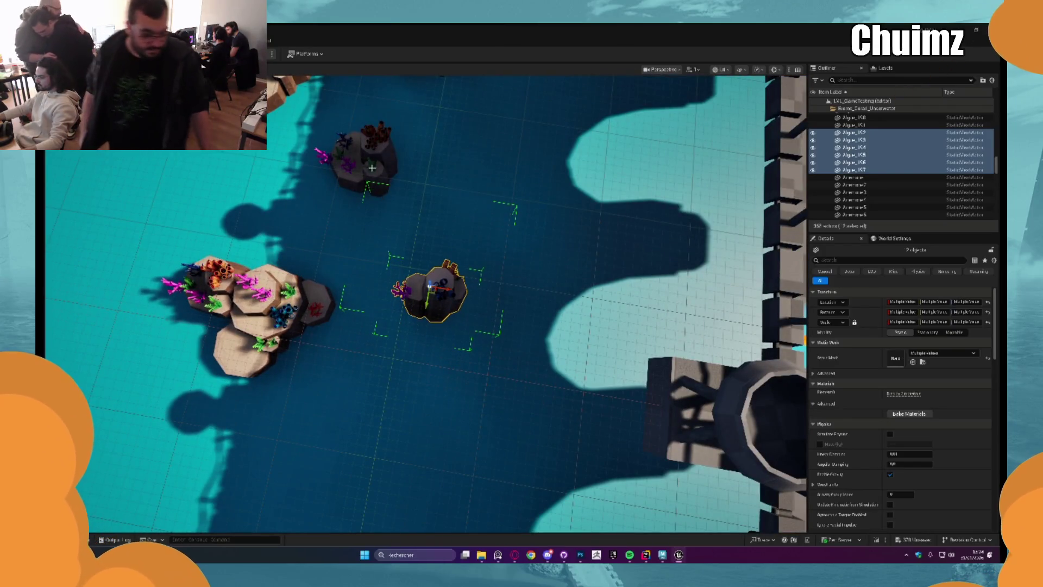
Place a copy of the small upper rock island further down.
left_click(372, 168)
left_click_drag(354, 160, 410, 343, "alt")
left_click_drag(321, 339, 395, 239)
scroll(394, 239, "up", 3)
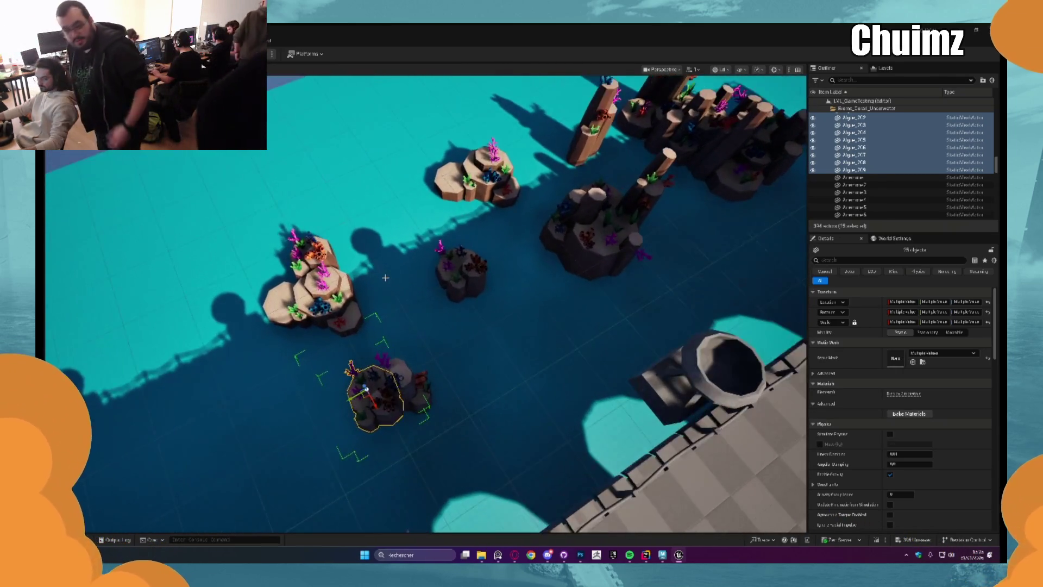
key("Escape")
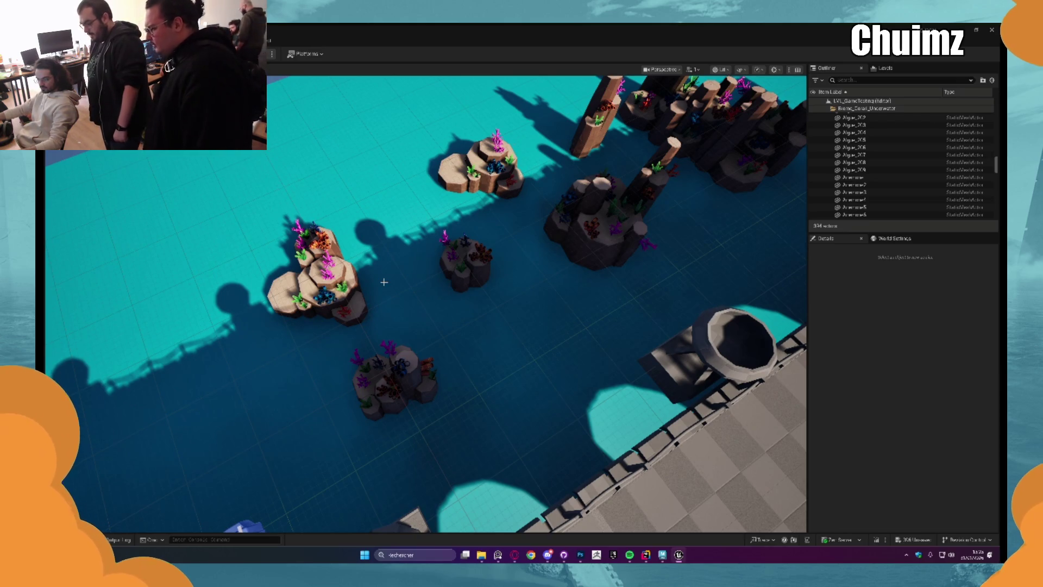
Place a copy of the small coral rock to the left of the central coral cluster.
scroll(384, 281, "down", 3)
scroll(397, 276, "up", 3)
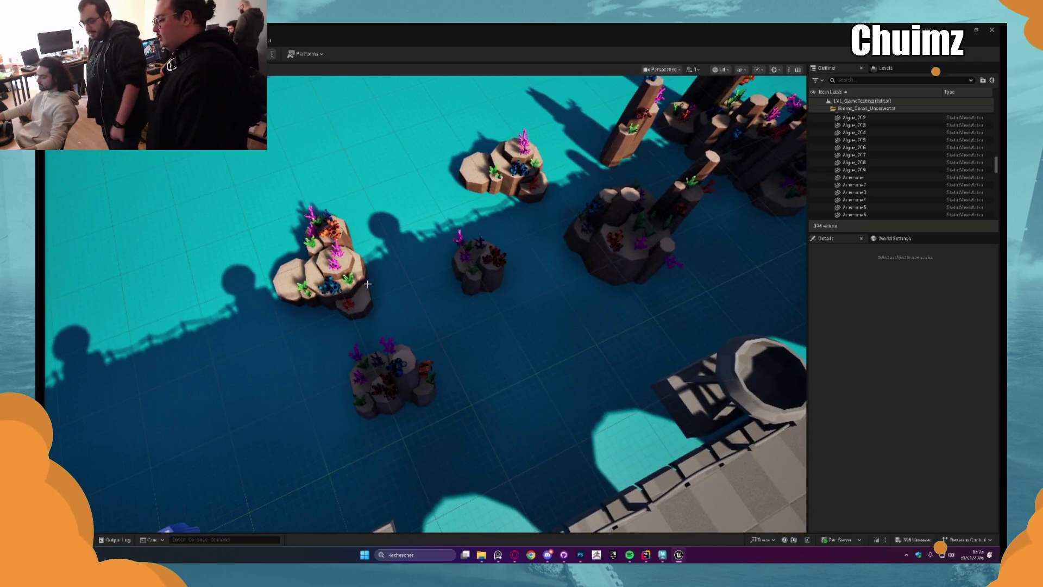
left_click(368, 283)
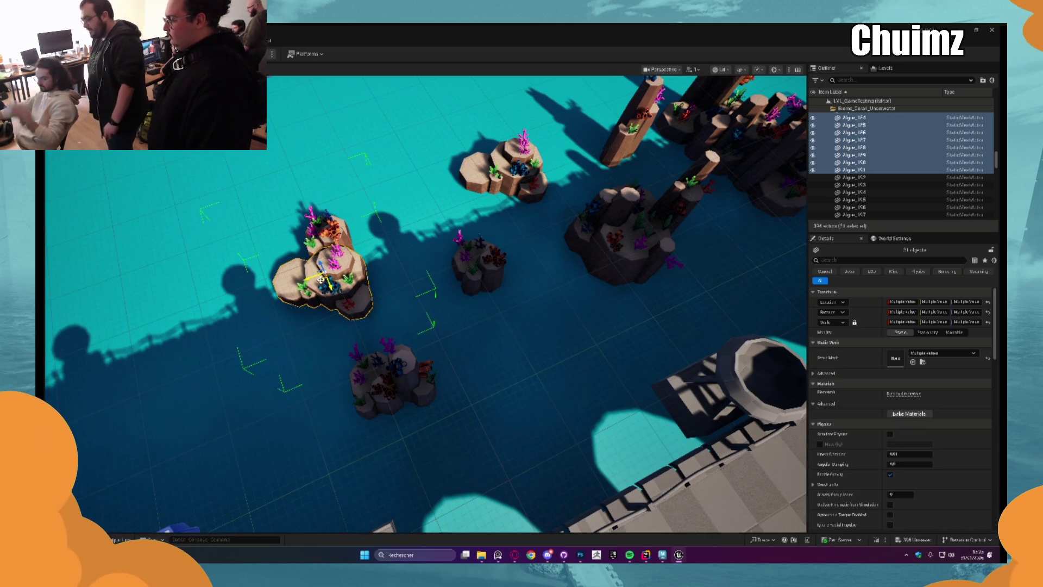
mouse_move(321, 280)
left_mouse_down()
mouse_move(377, 262)
mouse_move(421, 275)
mouse_move(413, 298)
mouse_move(391, 283)
mouse_move(435, 189)
mouse_move(481, 244)
left_mouse_up()
key("Escape")
key("ctrl+z")
left_click(481, 244)
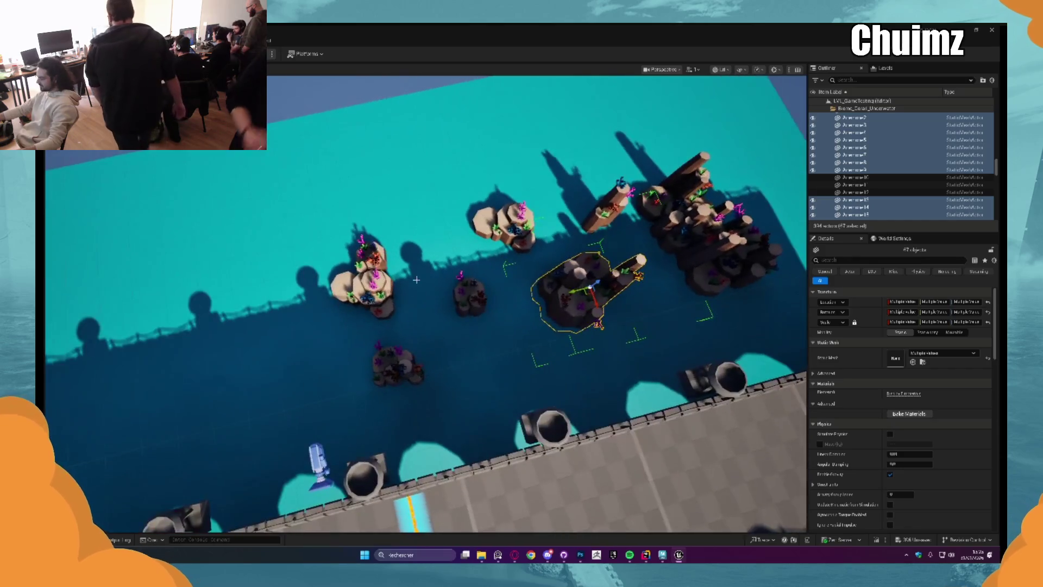
scroll(490, 345, "up", 3)
left_click(490, 346)
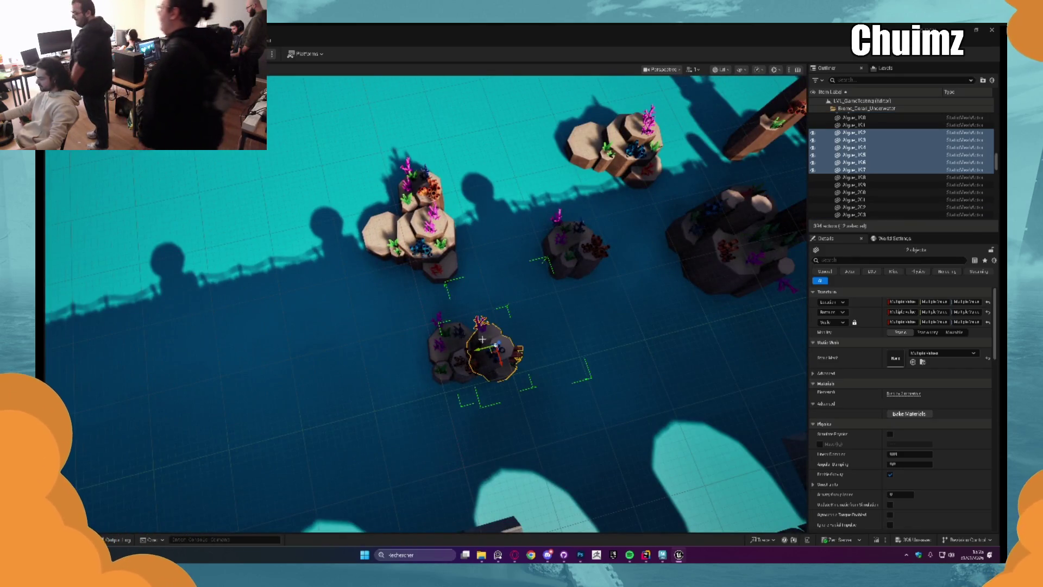
key("ctrl+v")
mouse_move(233, 256)
left_mouse_down()
mouse_move(244, 252)
mouse_move(322, 319)
mouse_move(308, 321)
left_mouse_up()
key("Escape")
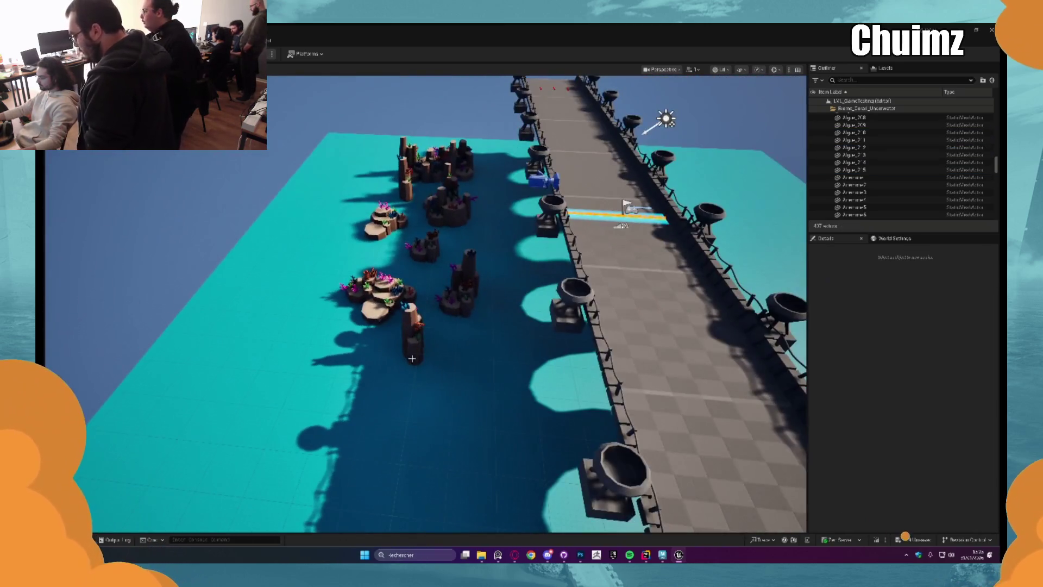
Move a coral pillar slightly down and to the right.
left_click(397, 342)
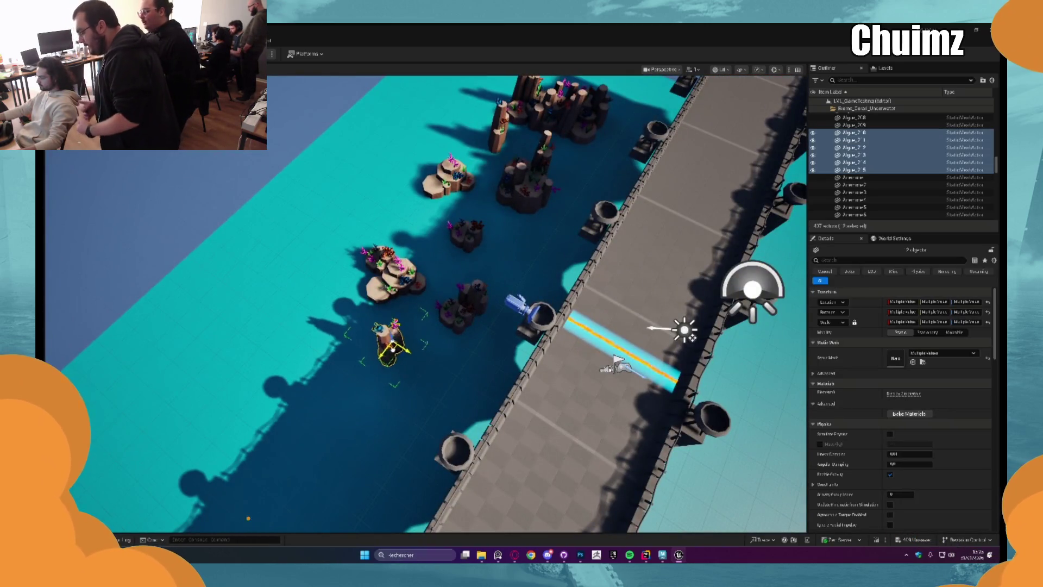
left_click_drag(393, 350, 402, 374)
key("Escape")
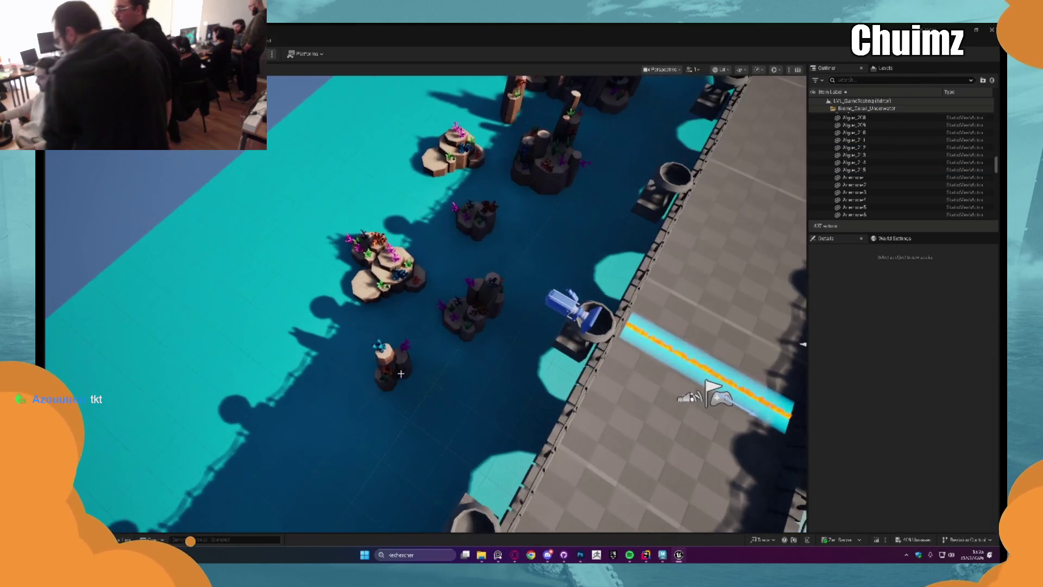
left_click(401, 367)
key("w")
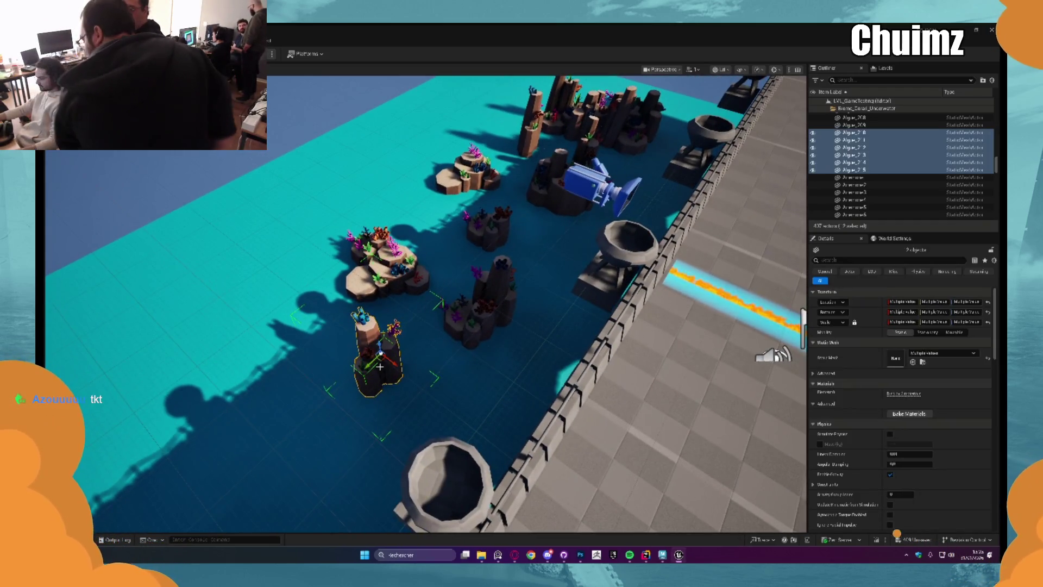
key("Escape")
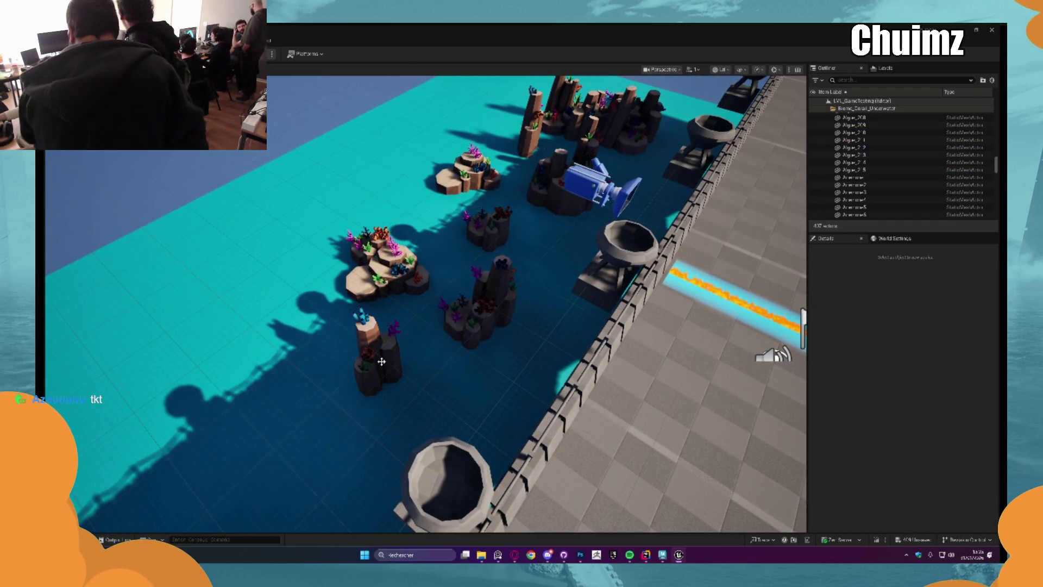
scroll(382, 361, "down", 10)
scroll(399, 285, "up", 10)
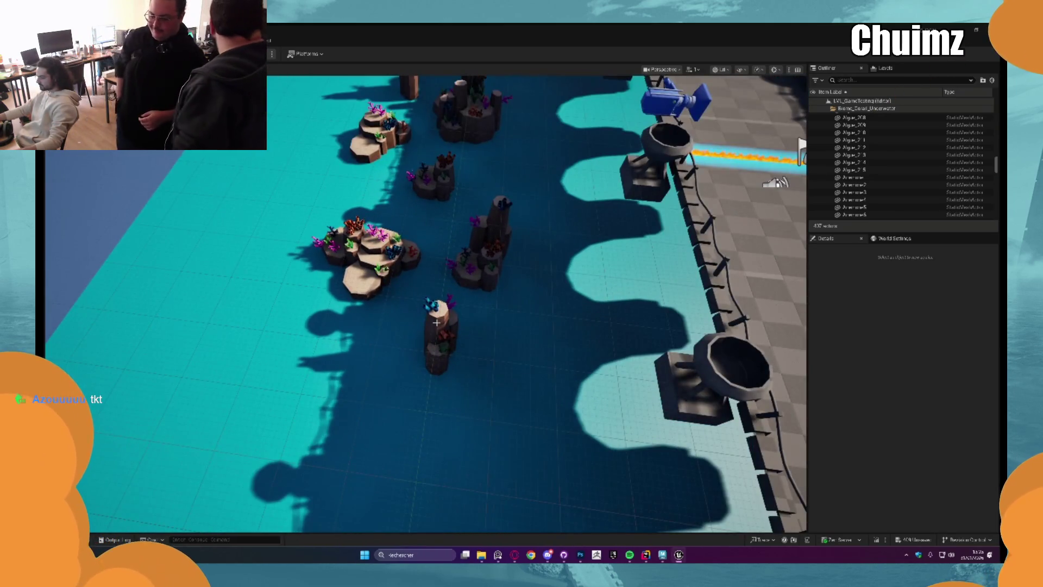
Duplicate the large coral cluster and move its pieces down to the island's front edge.
left_click(436, 322)
mouse_move(437, 323)
left_mouse_down()
mouse_move(445, 341)
mouse_move(300, 356)
mouse_move(473, 277)
mouse_move(624, 179)
left_mouse_up()
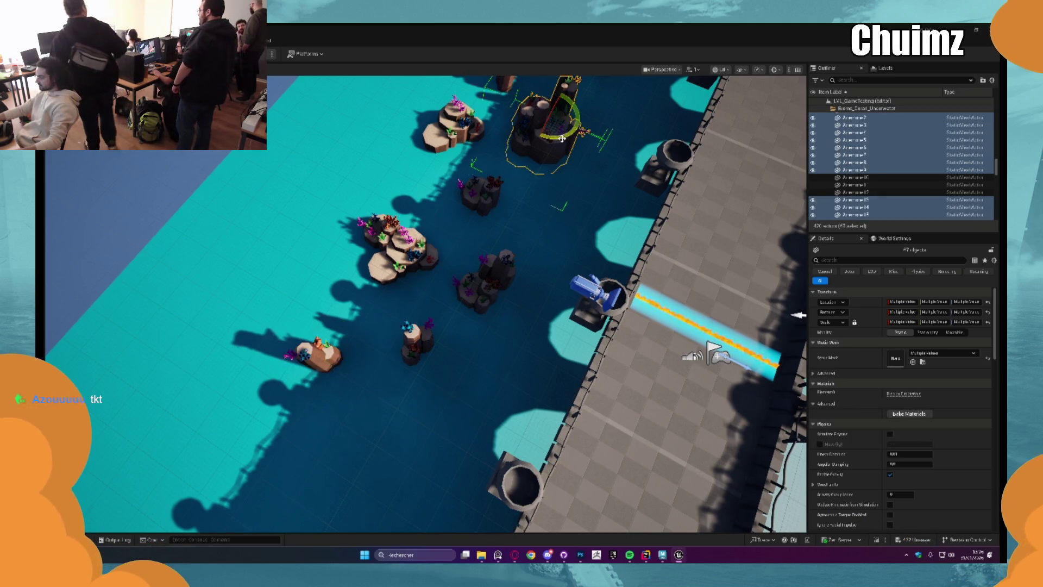
key("ctrl+v")
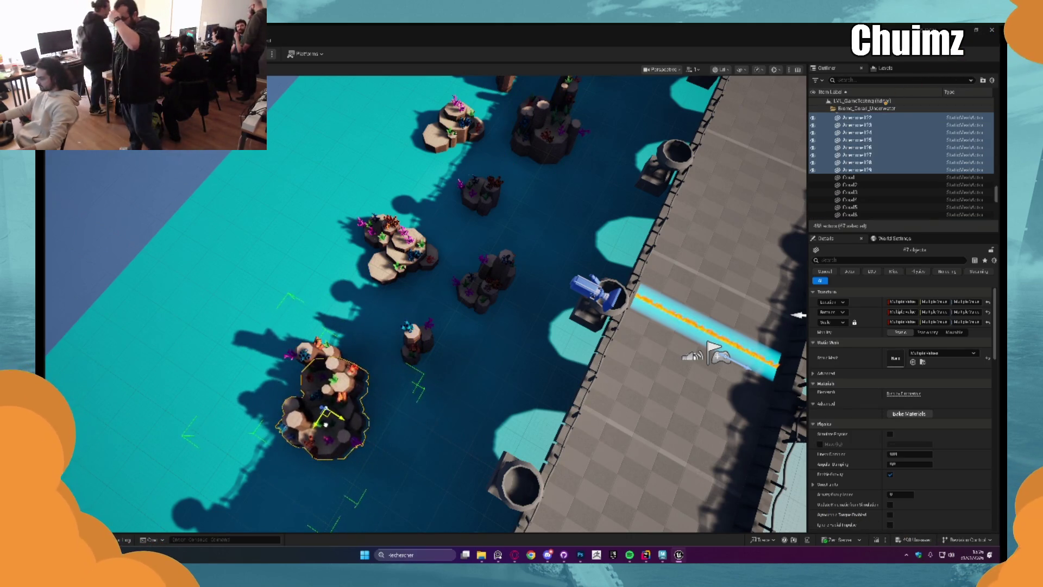
key("f")
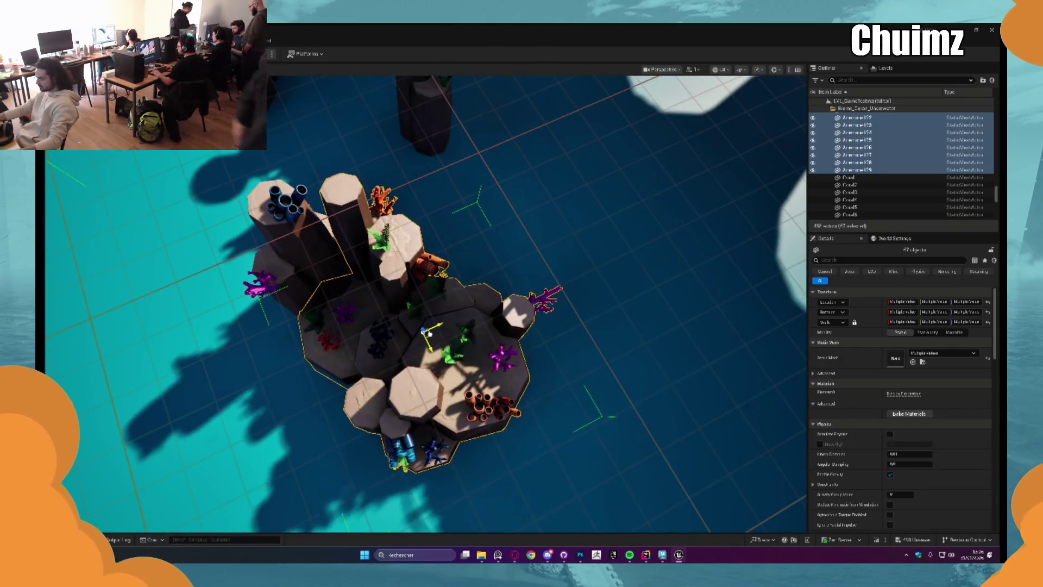
key("Escape")
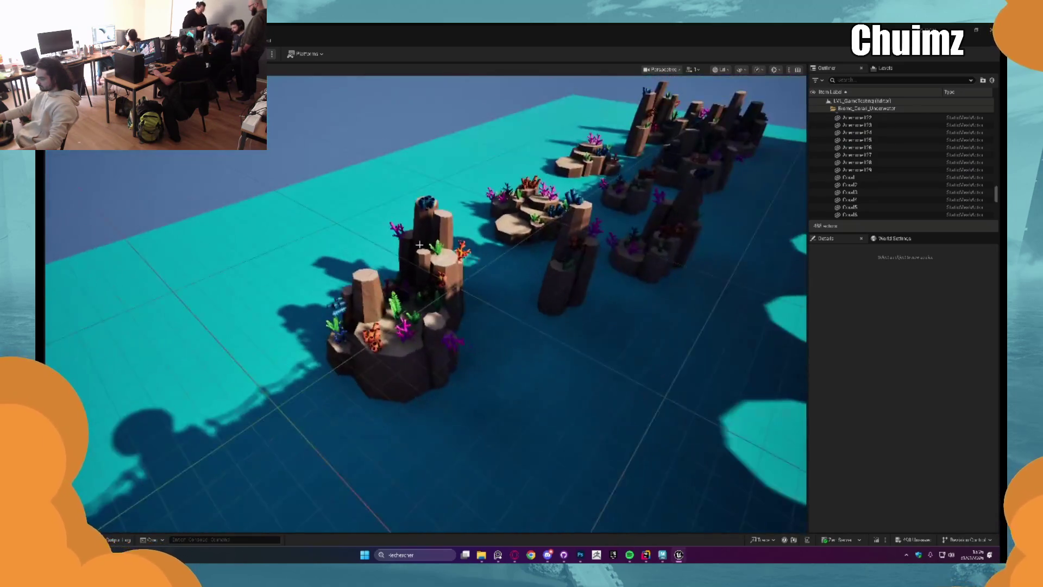
key("ctrl+z")
mouse_move(414, 228)
left_mouse_down()
mouse_move(419, 400)
mouse_move(439, 414)
mouse_move(408, 421)
left_mouse_up()
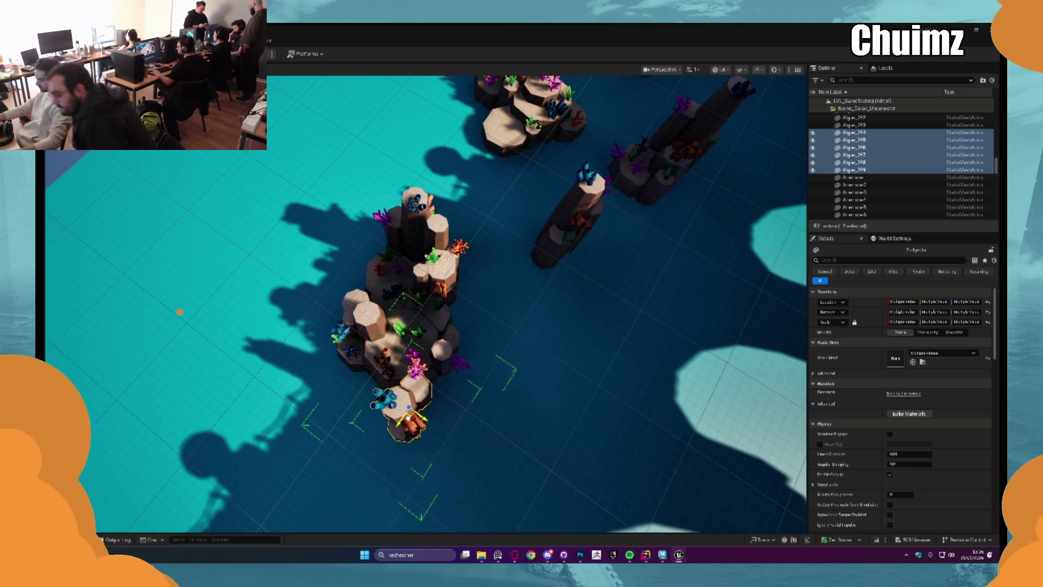
key("Escape")
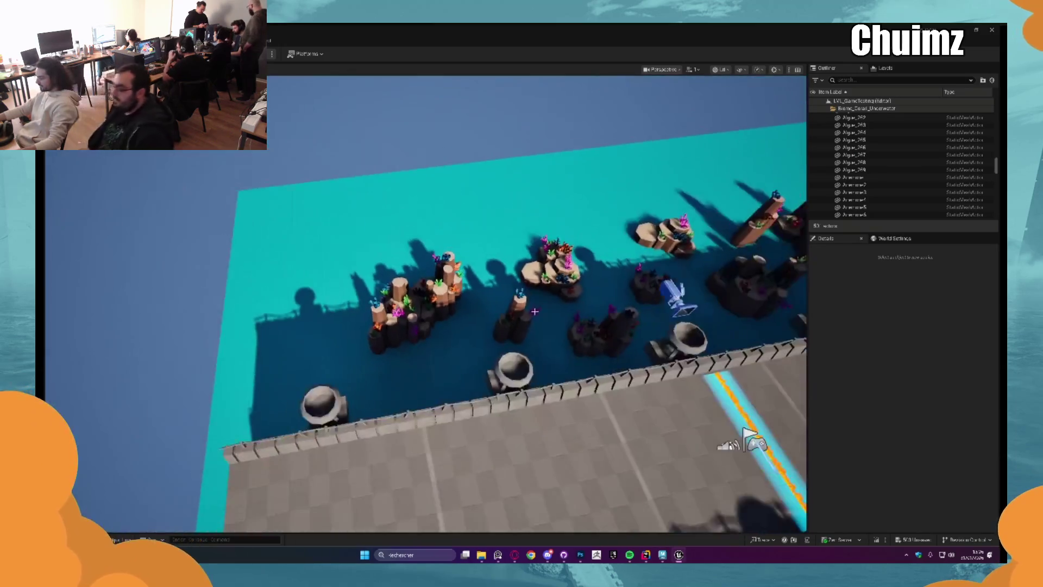
mouse_move(534, 311)
left_mouse_down()
mouse_move(537, 185)
mouse_move(350, 372)
mouse_move(535, 312)
left_mouse_up()
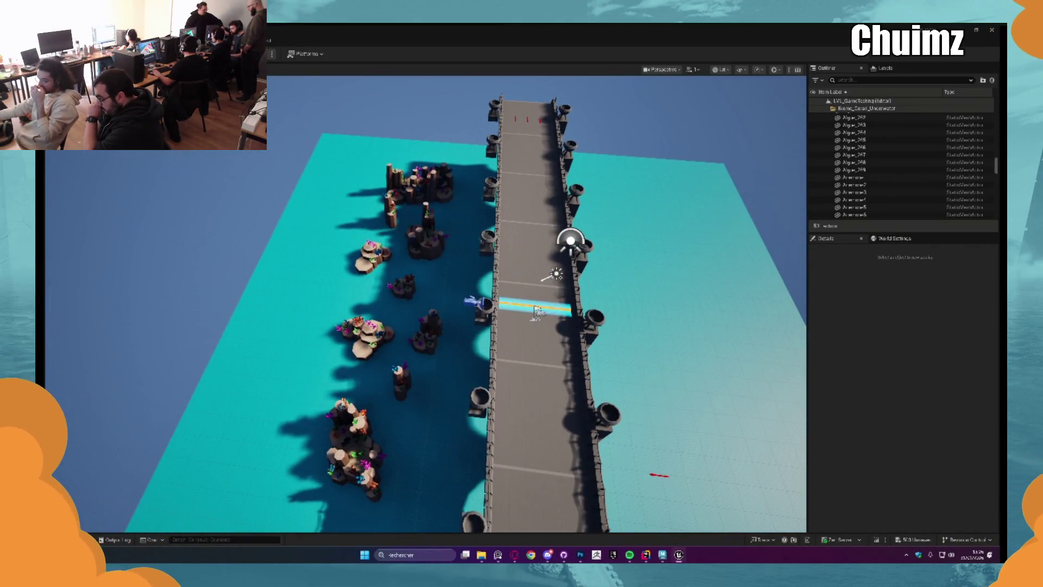
Frame a diagonal top-down view of the bridge and start Play In Editor with Alt+P.
mouse_move(535, 312)
left_mouse_down()
mouse_move(231, 288)
mouse_move(358, 314)
left_mouse_up()
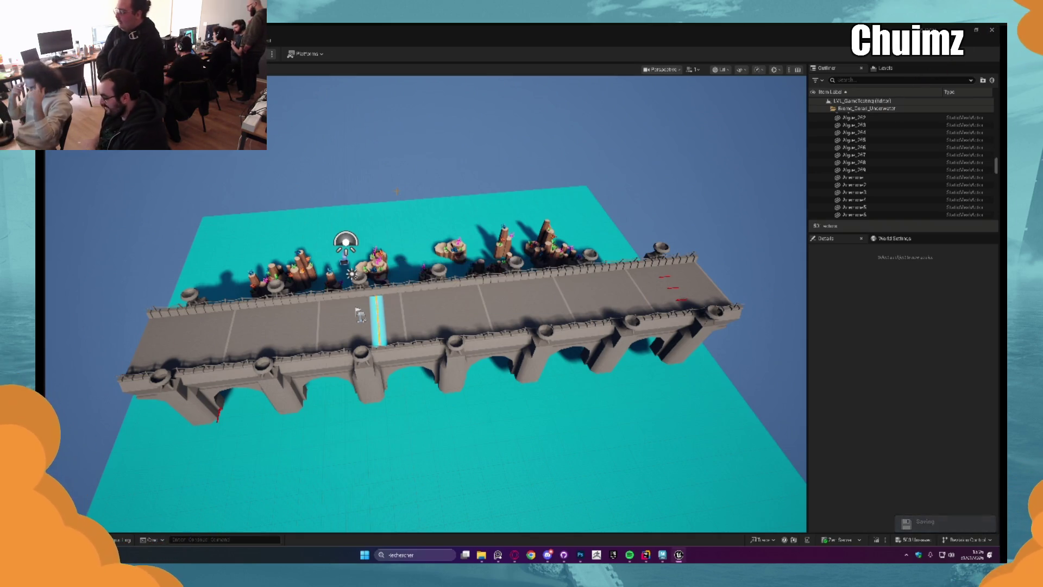
mouse_move(424, 304)
left_mouse_down()
mouse_move(358, 296)
mouse_move(358, 283)
left_mouse_up()
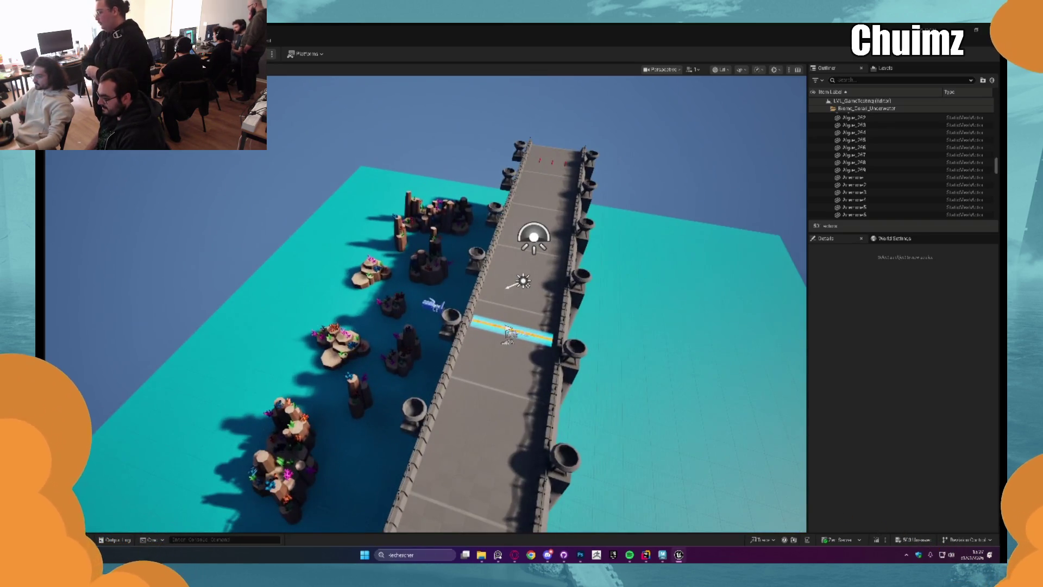
key("alt+p")
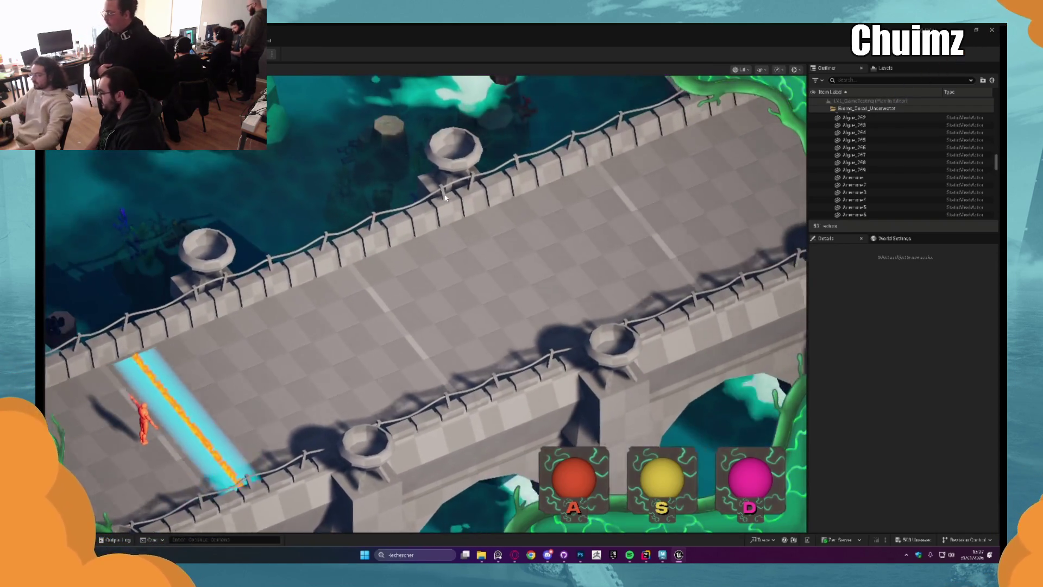
Stop the play session and place the wooden plank platform from the Content Drawer beside the bridge.
key("Escape")
left_click_drag(445, 199, 391, 215)
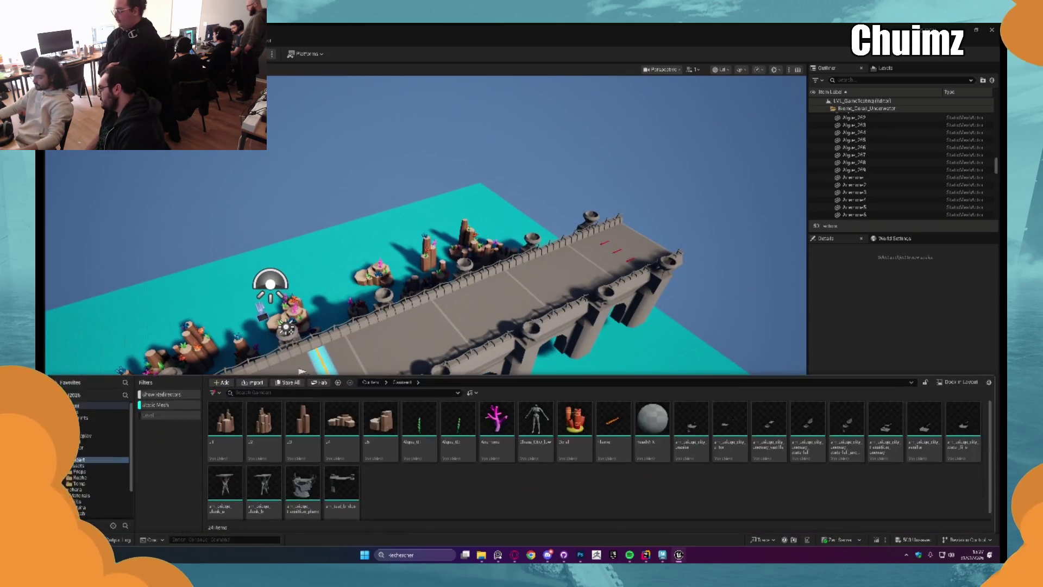
key("ctrl+space")
mouse_move(264, 483)
left_mouse_down()
mouse_move(488, 435)
mouse_move(593, 451)
left_mouse_up()
left_click(597, 451)
Inspect the plank platform against the arches, delete it, and close the asset drawer.
key("f")
mouse_move(424, 271)
left_mouse_down()
mouse_move(397, 304)
mouse_move(402, 294)
left_mouse_up()
left_click_drag(213, 531, 179, 312)
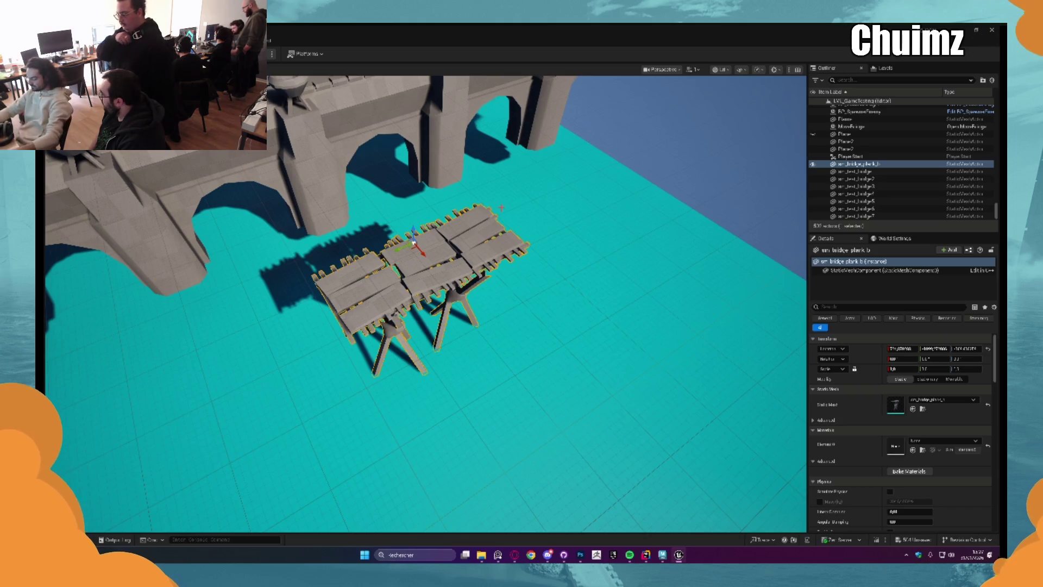
key("Delete")
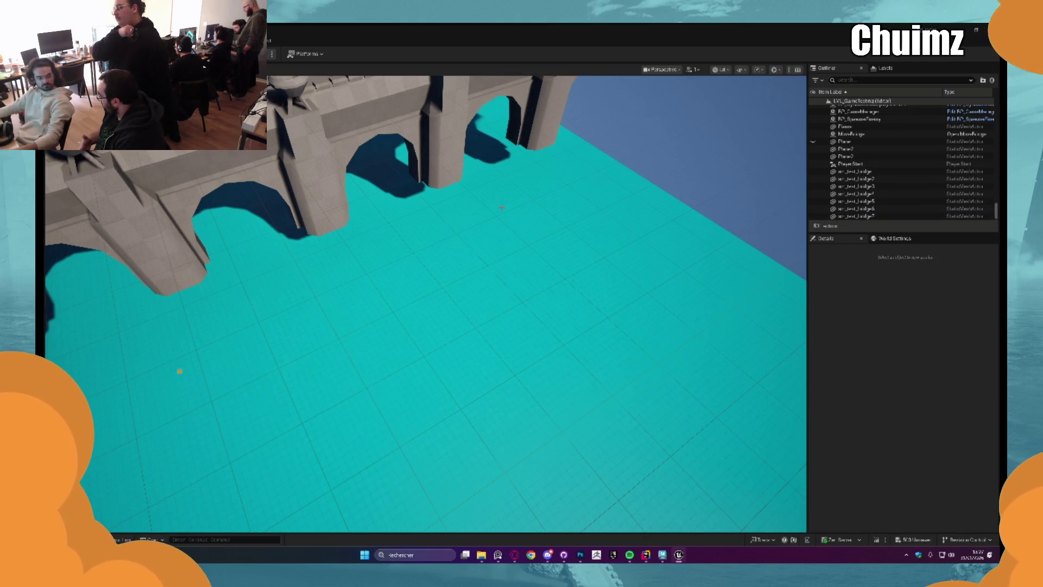
key("ctrl+space")
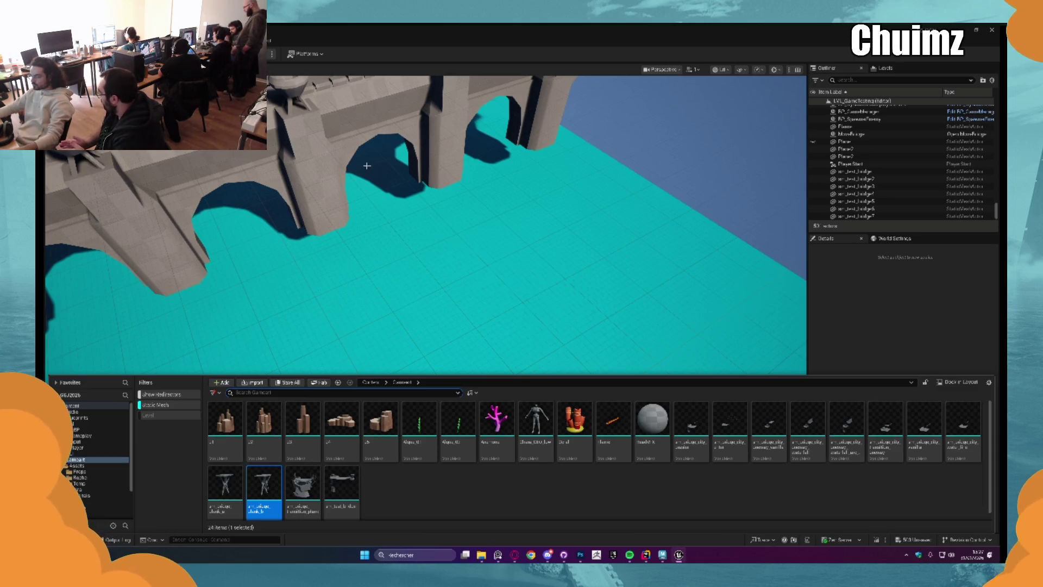
left_click(177, 281)
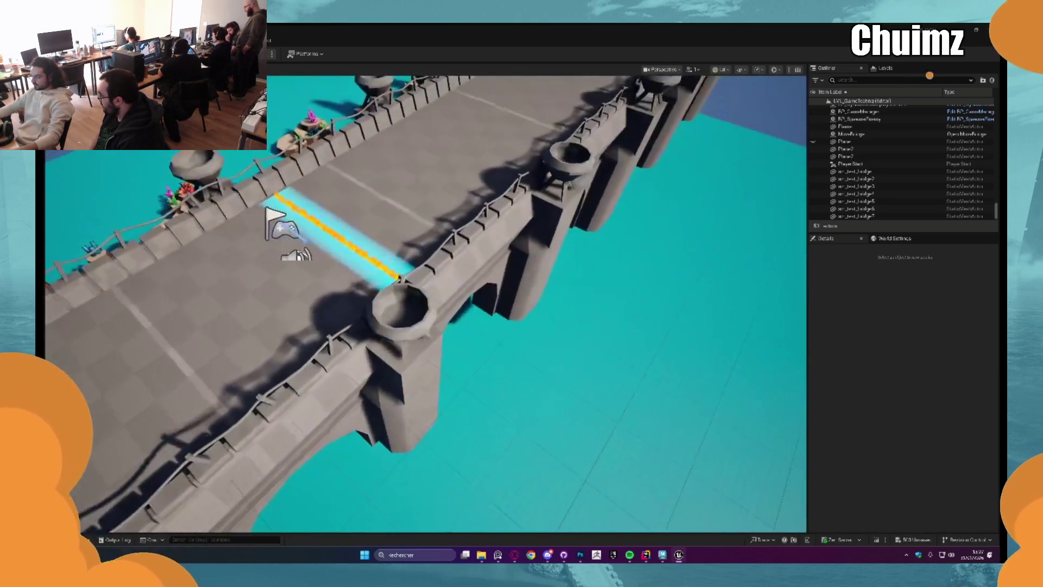
Slide the flame strip along the bridge, undo the move, and briefly select Plane2.
double_click(845, 126)
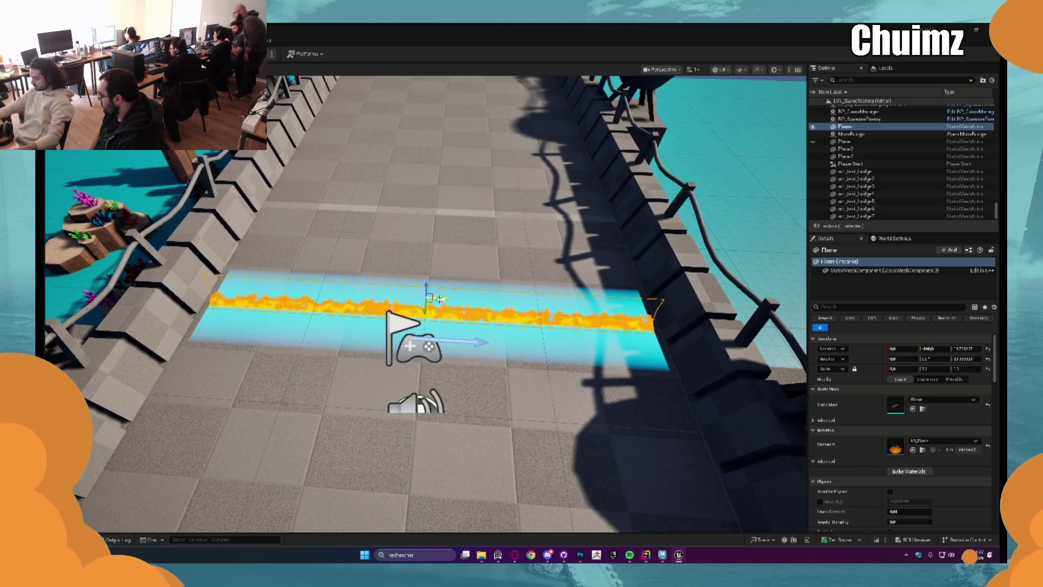
left_click_drag(440, 299, 398, 293)
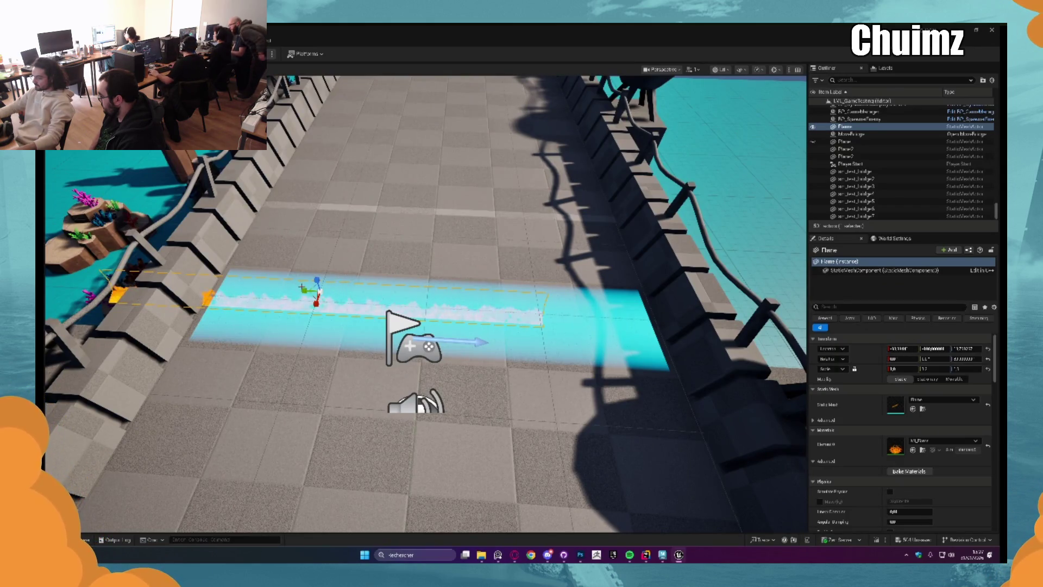
left_click_drag(388, 255, 387, 255)
key("ctrl+z")
left_click_drag(508, 294, 508, 293)
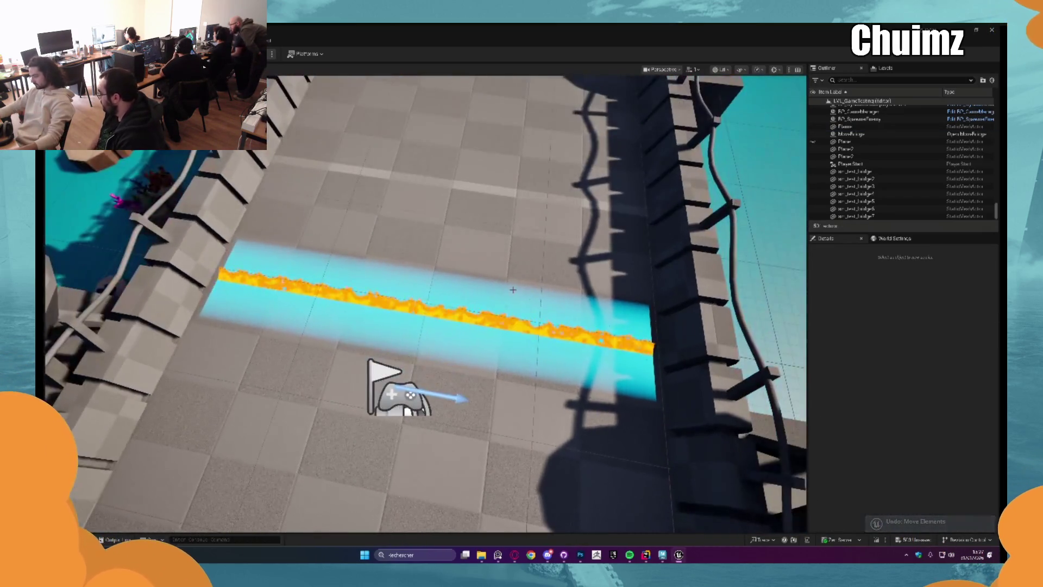
left_click(508, 293)
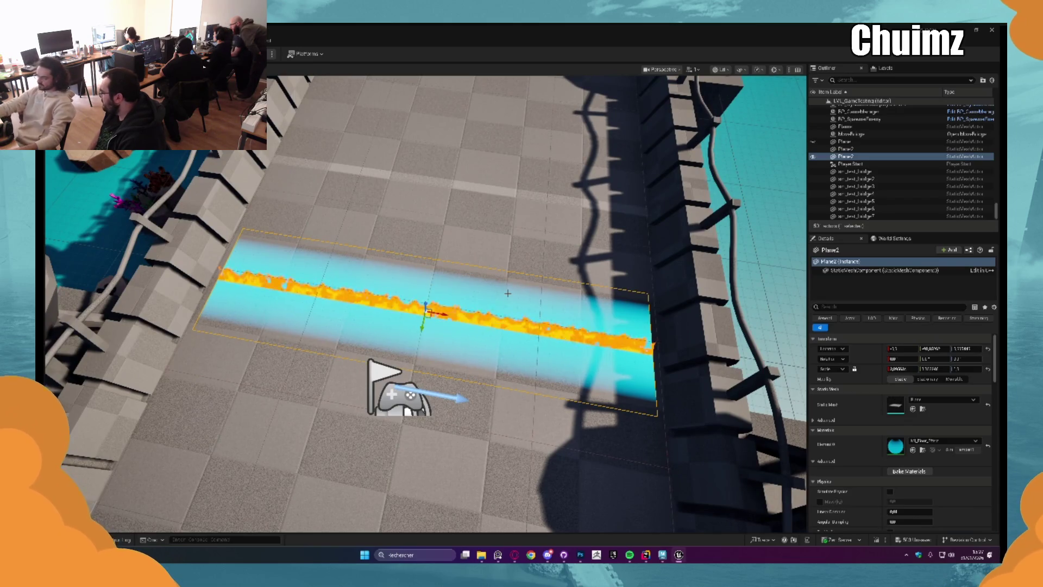
left_click_drag(508, 293, 505, 294)
key("Escape")
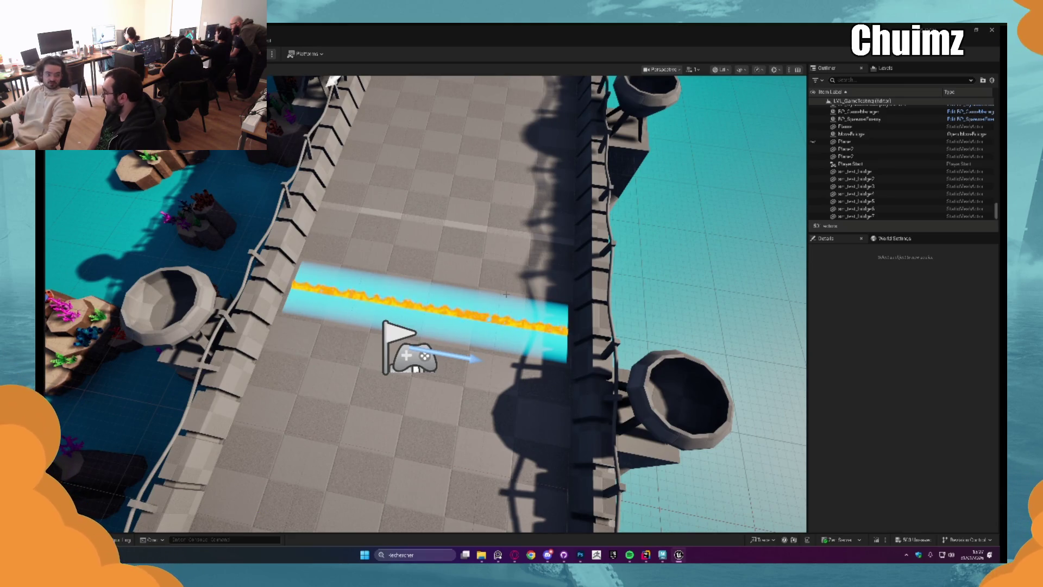
Select the flame plane and open MI_Flame's Flame_Color picker.
left_click(429, 304)
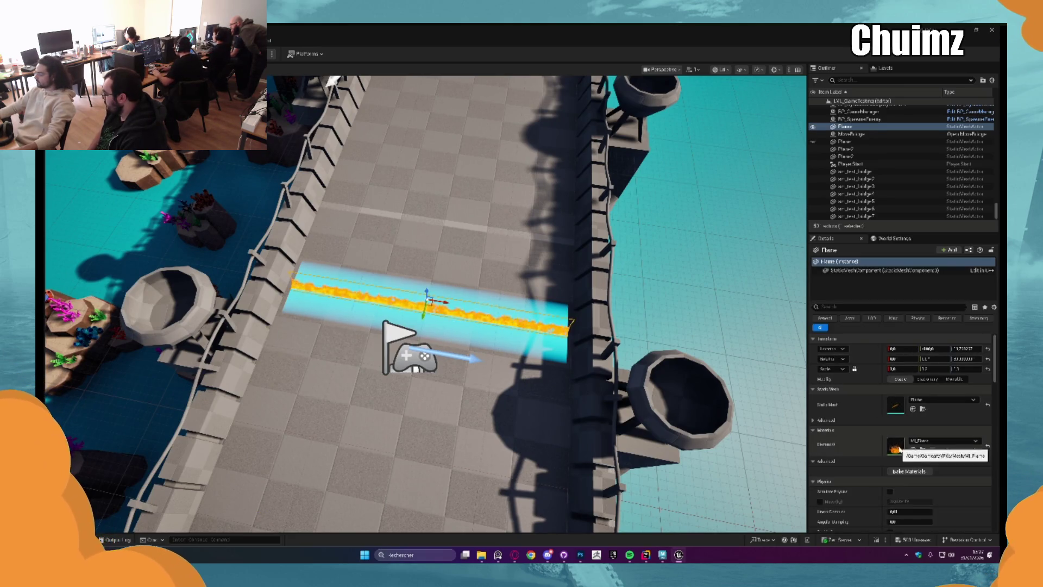
double_click(897, 449)
left_click(938, 177)
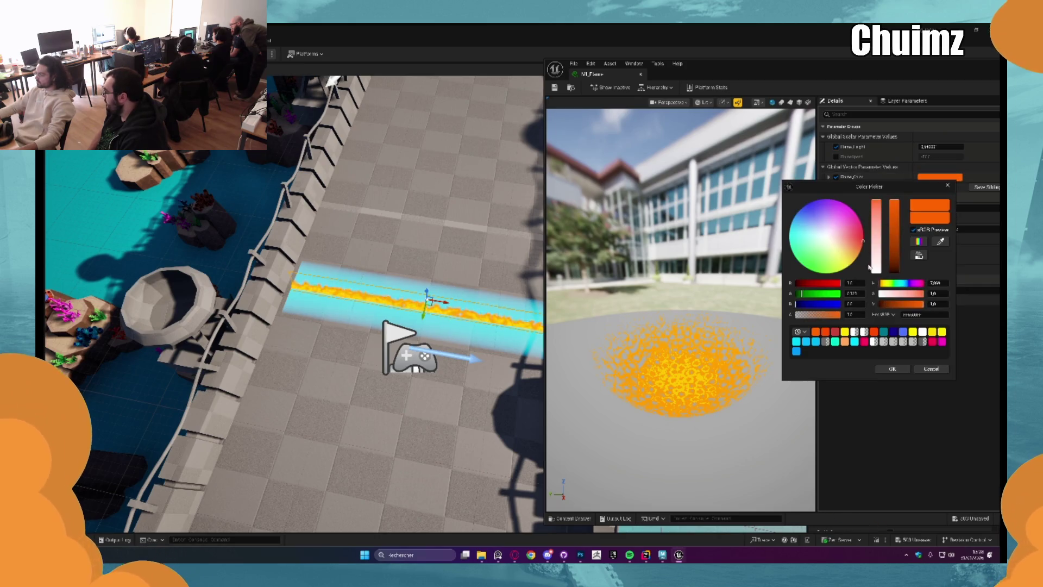
Set Flame_Color to a deeper mint green after undoing a brighter green try.
mouse_move(862, 241)
left_mouse_down()
mouse_move(844, 268)
mouse_move(807, 269)
mouse_move(789, 229)
mouse_move(809, 202)
mouse_move(840, 203)
mouse_move(799, 213)
mouse_move(819, 200)
mouse_move(791, 234)
mouse_move(795, 256)
mouse_move(792, 247)
left_mouse_up()
left_click(892, 369)
scroll(410, 255, "up", 10)
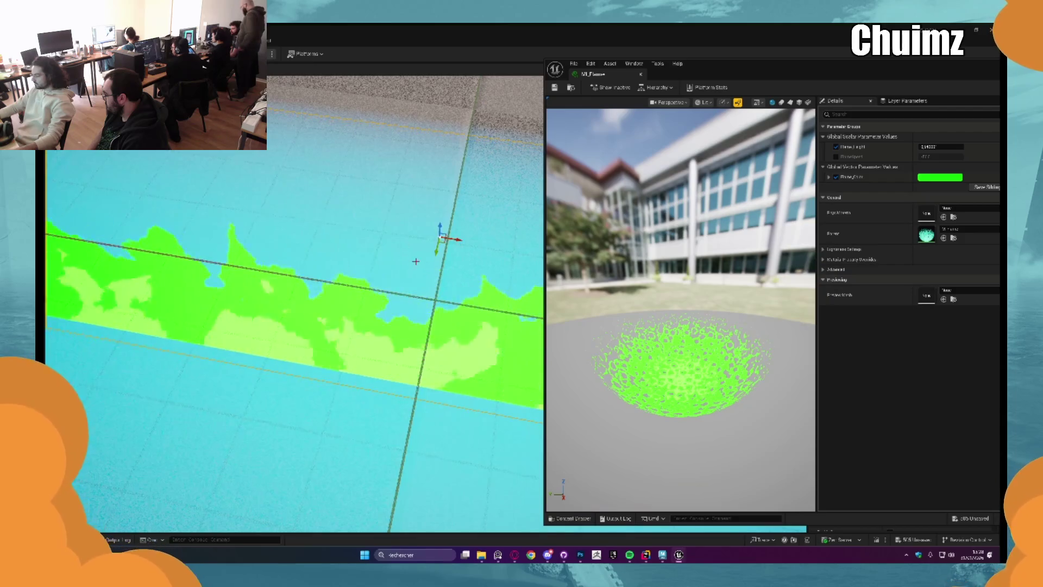
key("ctrl+z")
scroll(433, 203, "down", 8)
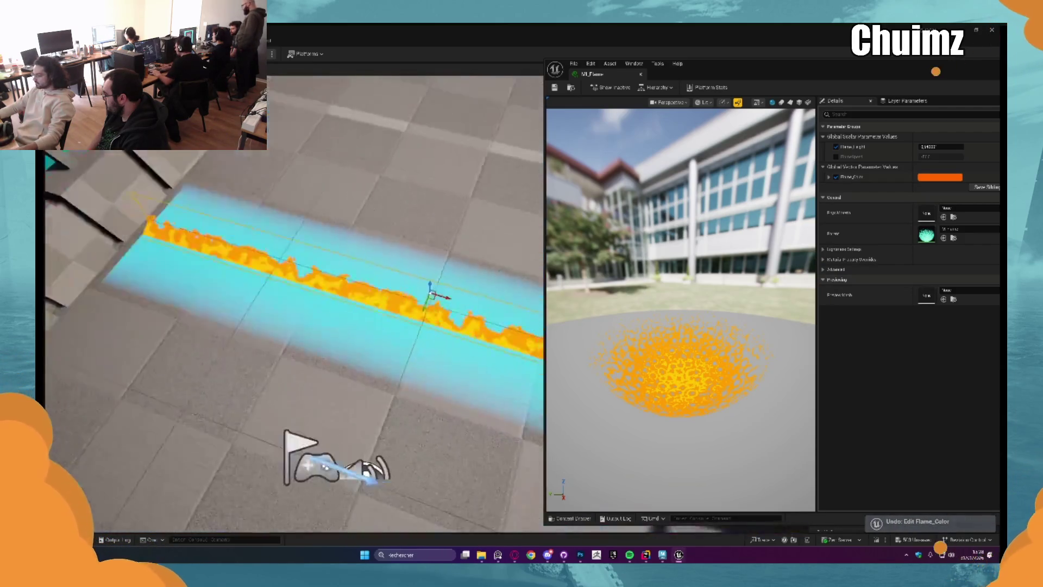
left_click(939, 177)
mouse_move(843, 235)
left_mouse_down()
mouse_move(814, 261)
mouse_move(783, 245)
mouse_move(785, 260)
left_mouse_up()
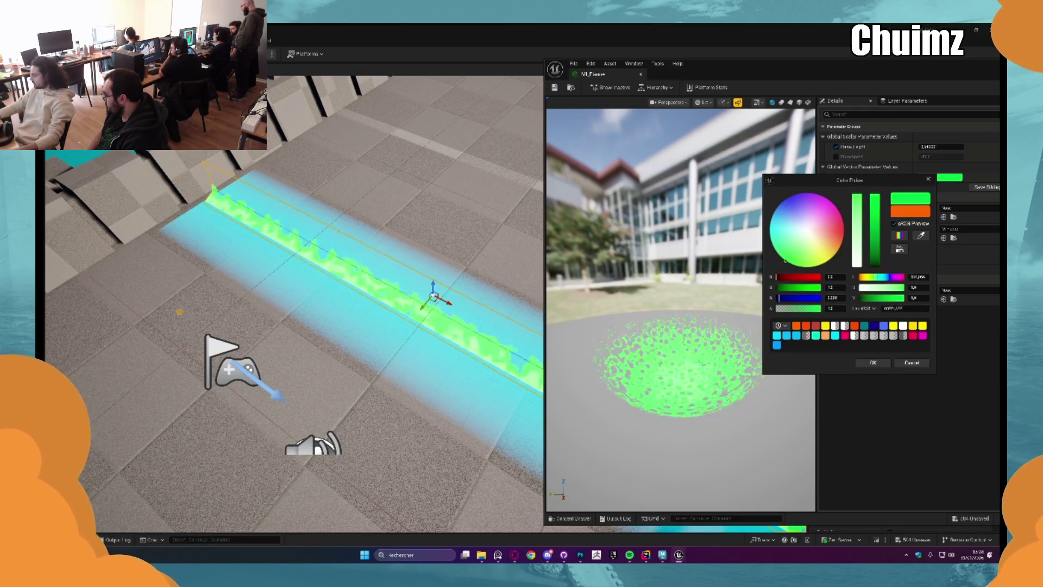
mouse_move(875, 234)
left_mouse_down()
mouse_move(877, 257)
mouse_move(883, 249)
left_mouse_up()
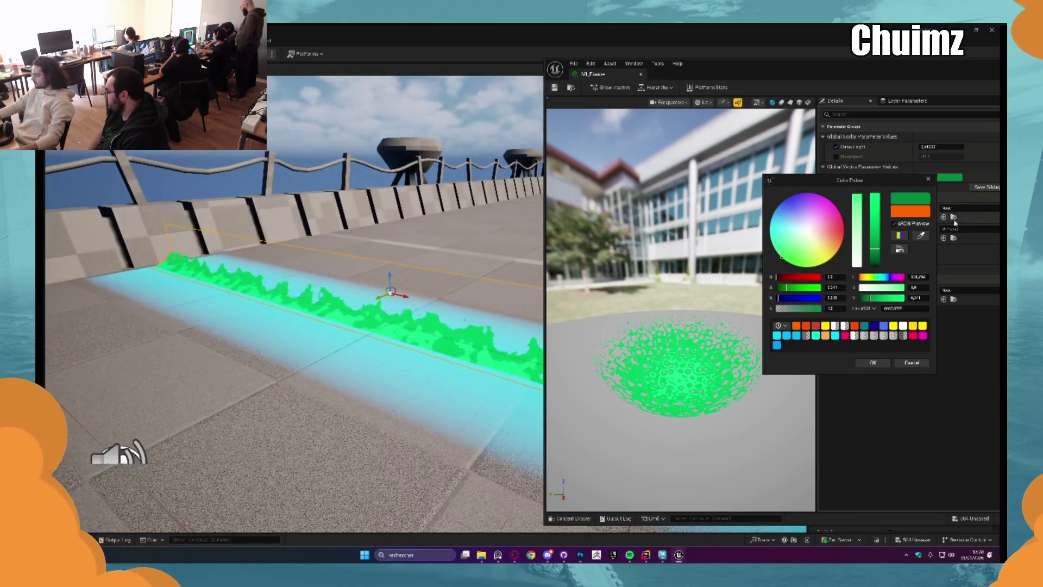
key("Return")
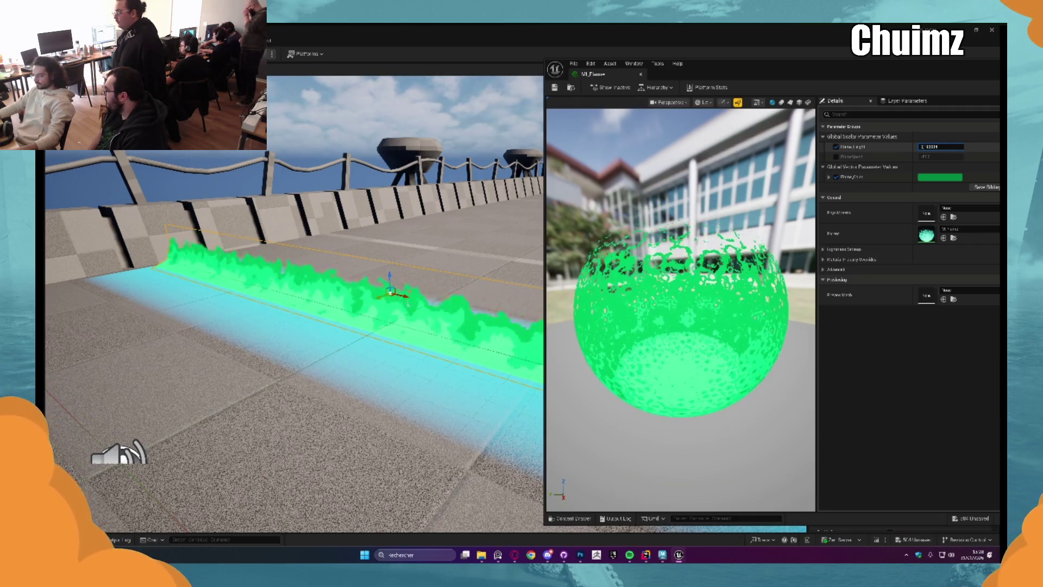
Raise Flame Light, commit the new FlameLength value, and close the MI_Flame editor.
key("Return")
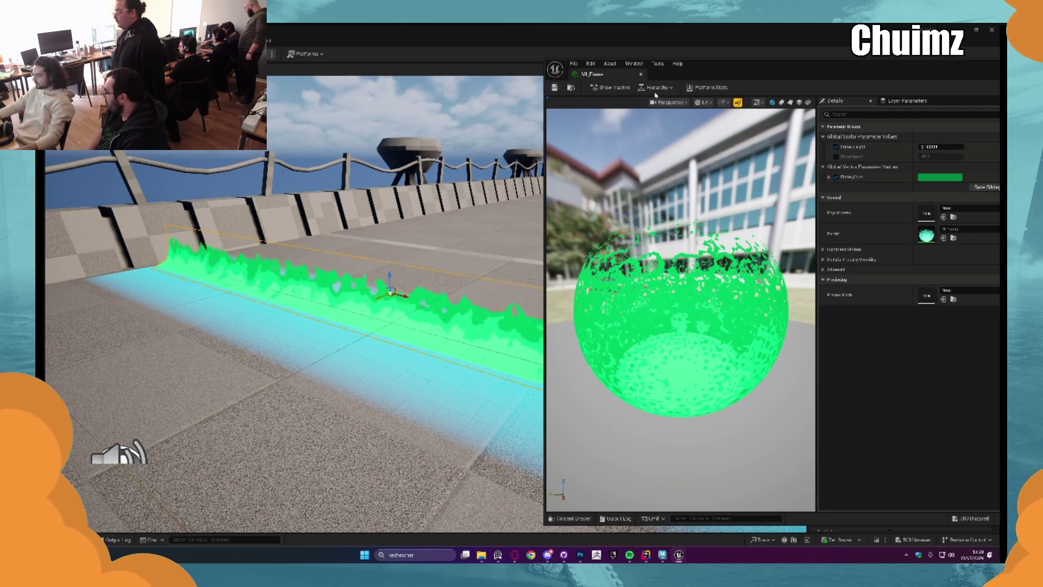
left_click(941, 146)
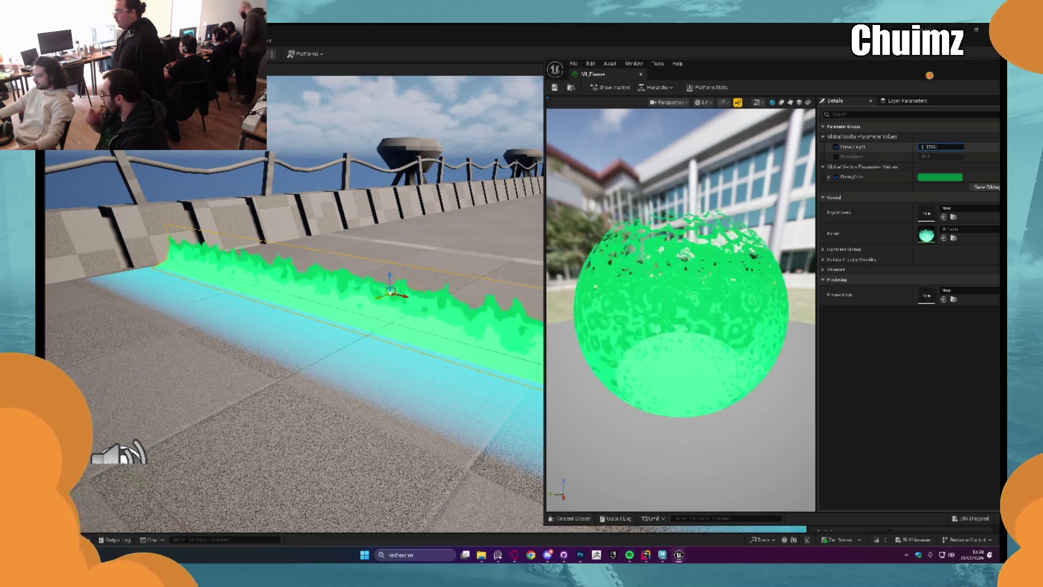
left_click_drag(941, 146, 959, 146)
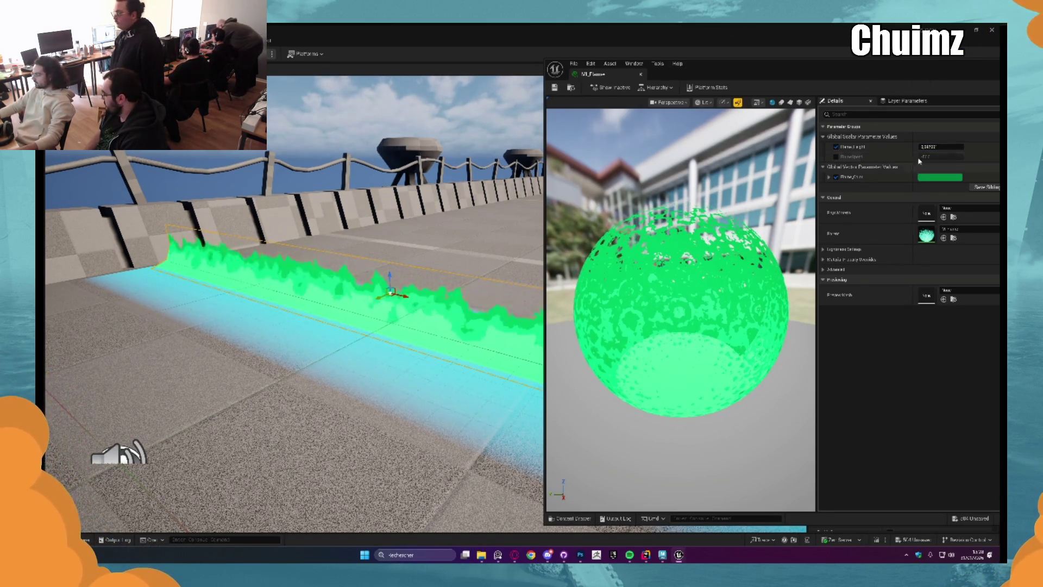
left_click(938, 145)
key("Return")
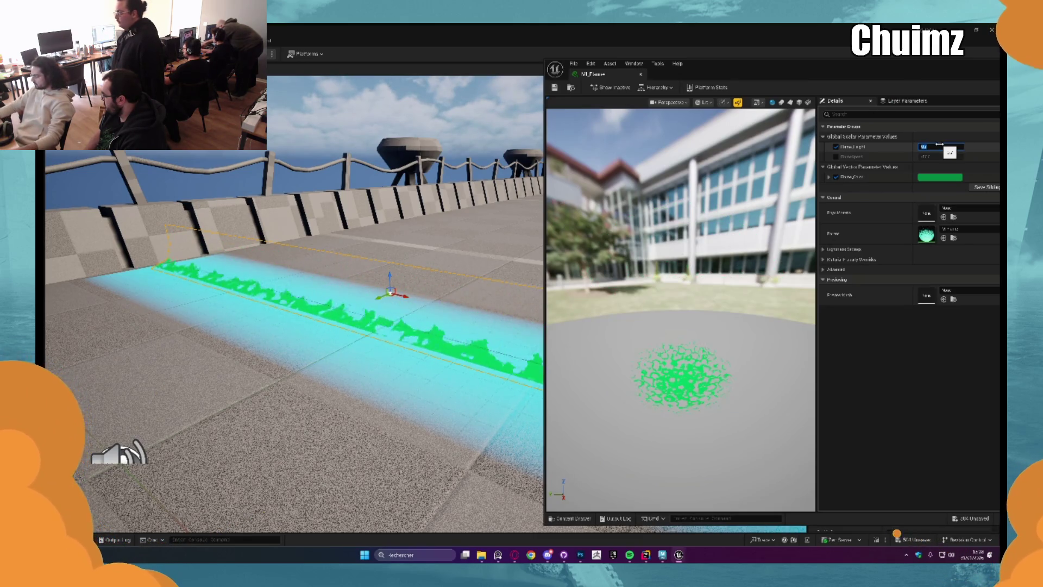
key("Return")
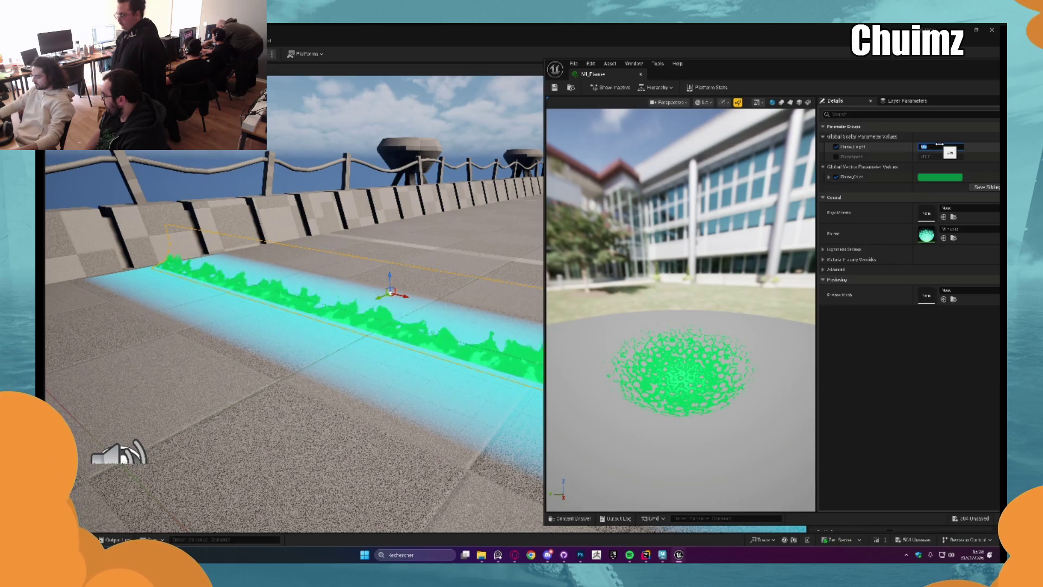
left_click(641, 75)
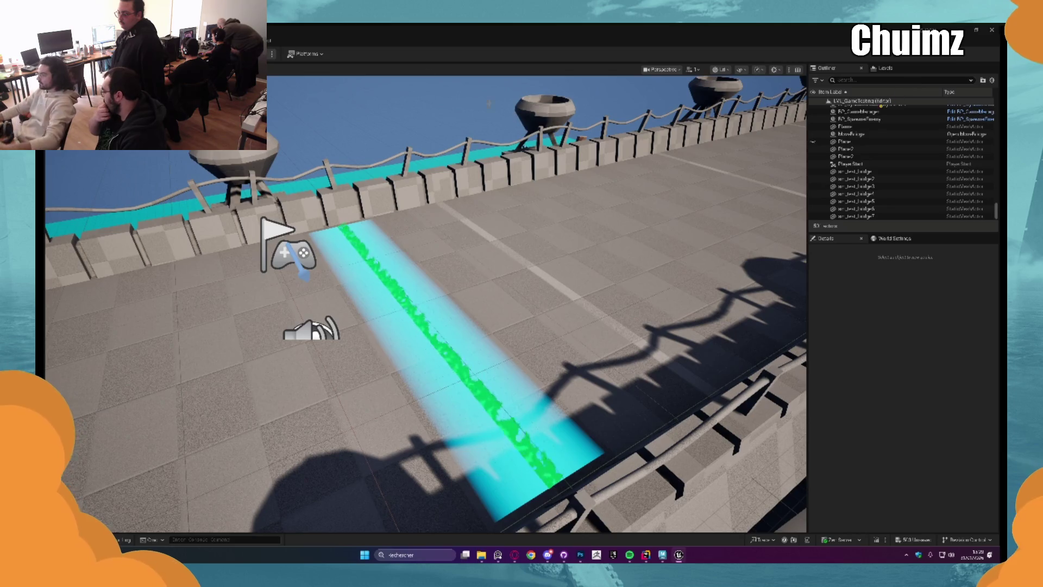
key("alt+p")
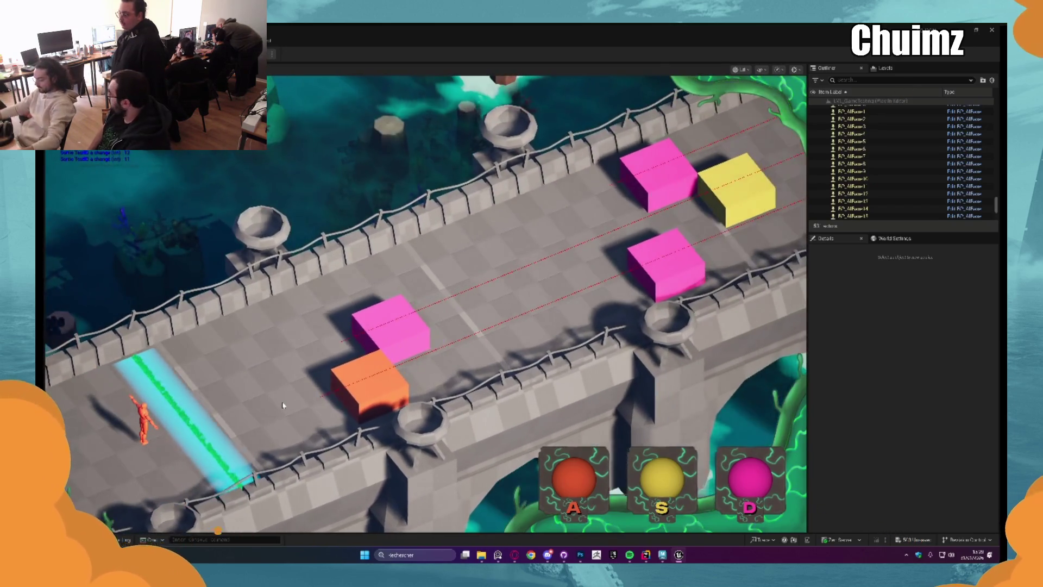
key("Escape")
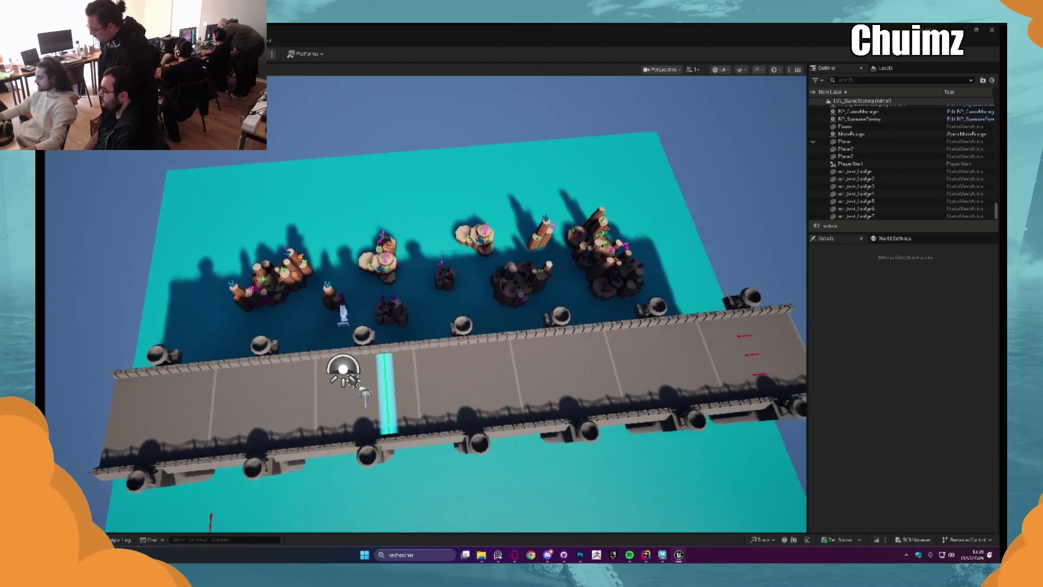
From the Content Drawer, place the bridge transition plank on the water below the arched bridge.
key("ctrl+space")
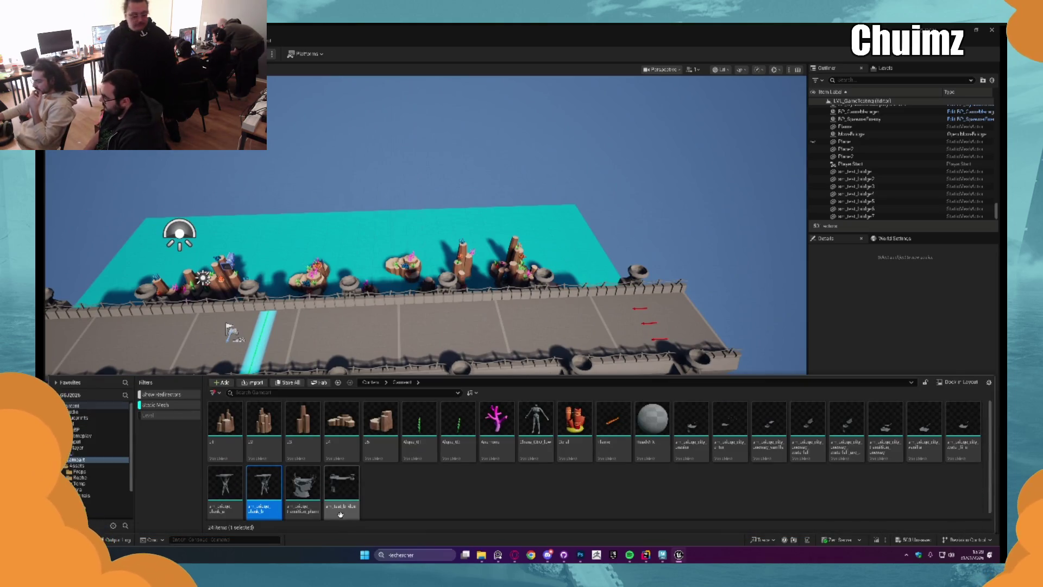
left_click(305, 507)
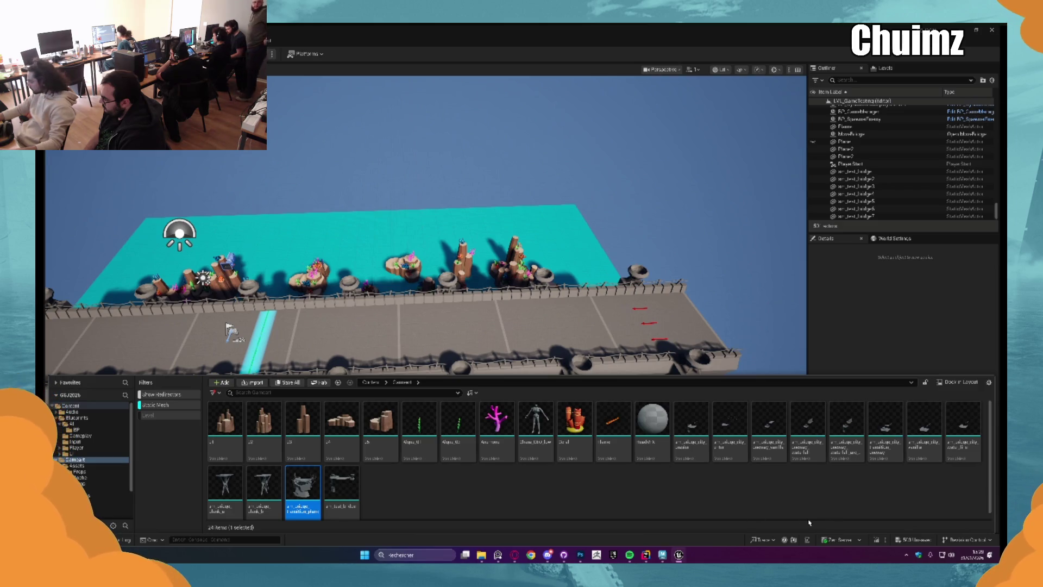
scroll(761, 514, "down", 1)
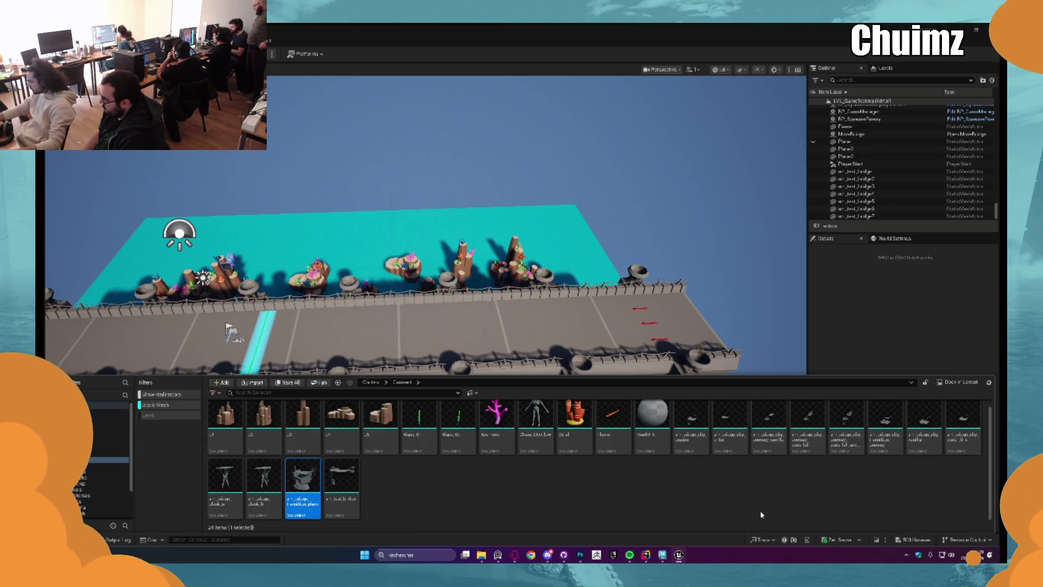
mouse_move(297, 482)
left_mouse_down()
mouse_move(459, 454)
mouse_move(467, 477)
left_mouse_up()
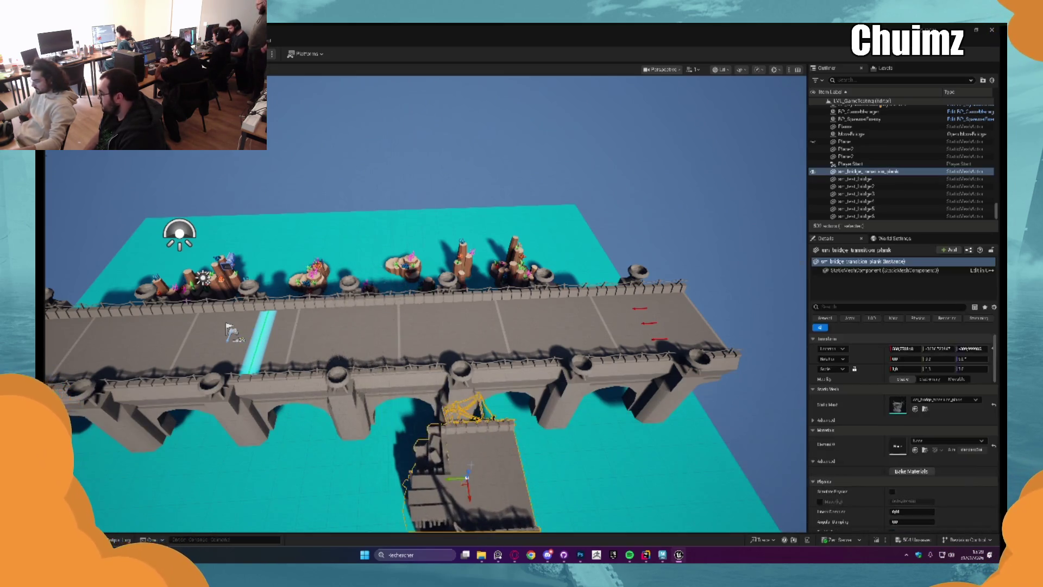
key("f")
mouse_move(432, 287)
left_mouse_down()
mouse_move(472, 298)
mouse_move(434, 233)
mouse_move(435, 170)
left_mouse_up()
key("ctrl+z")
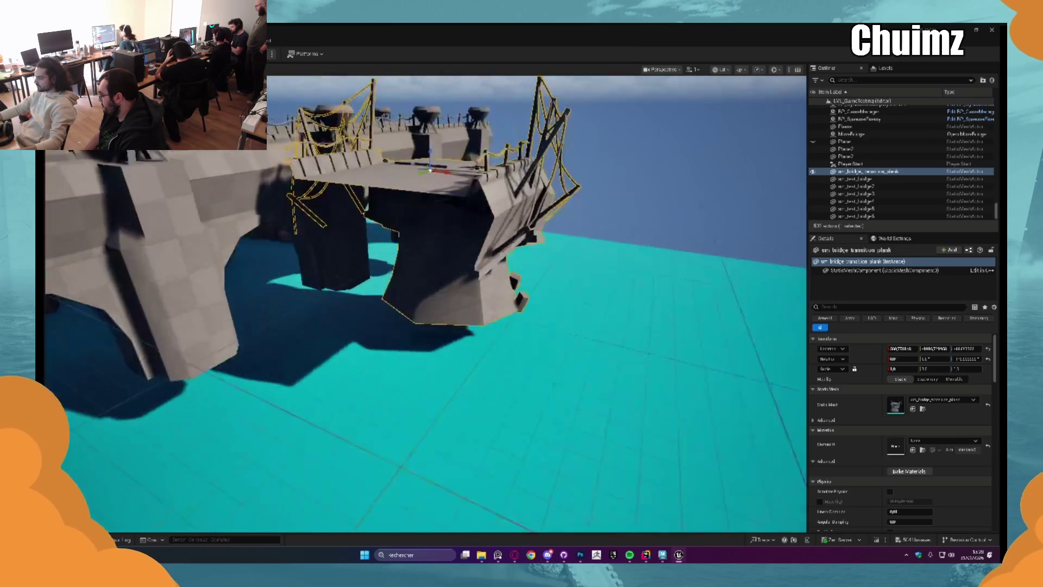
left_click(856, 186)
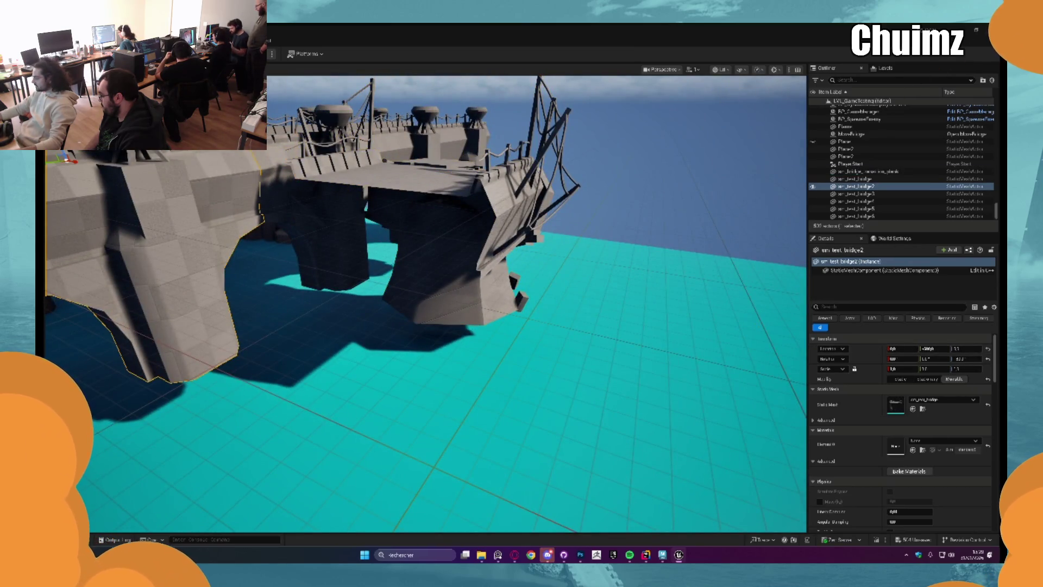
key("ctrl+z")
mouse_move(489, 272)
left_mouse_down()
mouse_move(337, 272)
mouse_move(315, 288)
mouse_move(368, 238)
mouse_move(347, 220)
mouse_move(347, 201)
mouse_move(347, 234)
mouse_move(347, 203)
left_mouse_up()
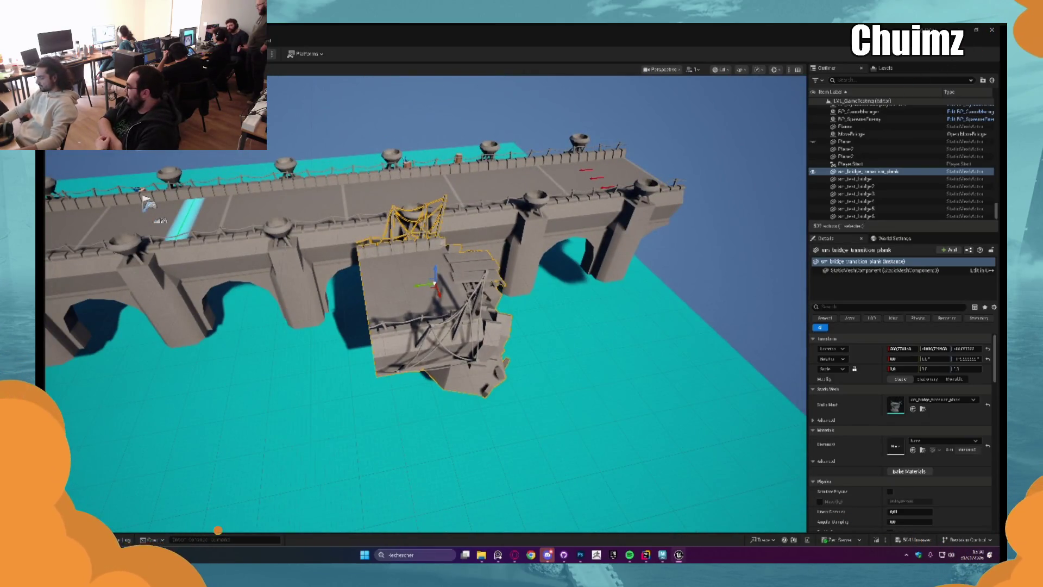
key("Delete")
key("ctrl+space")
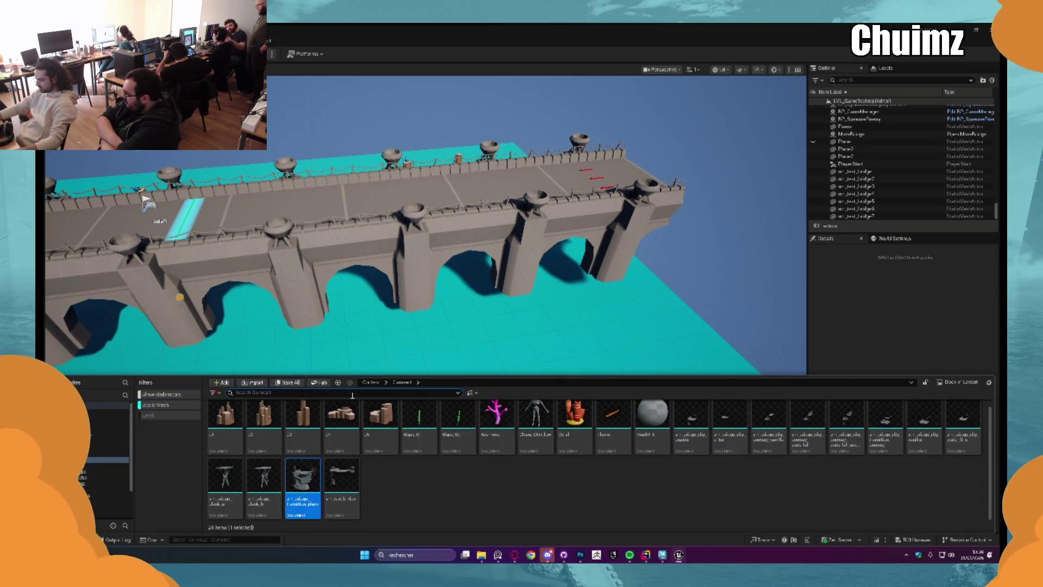
Search the content browser for 'tran' and place the one-way transition ramp in the level.
type("tran")
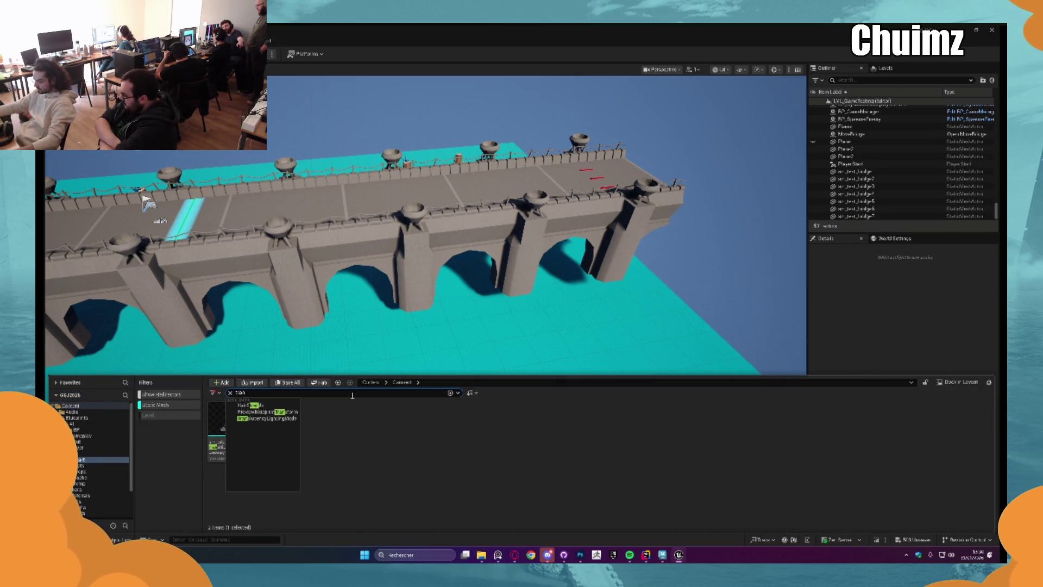
left_click(412, 512)
mouse_move(217, 424)
left_mouse_down()
mouse_move(275, 361)
mouse_move(389, 377)
mouse_move(387, 414)
mouse_move(435, 416)
left_mouse_up()
key("Escape")
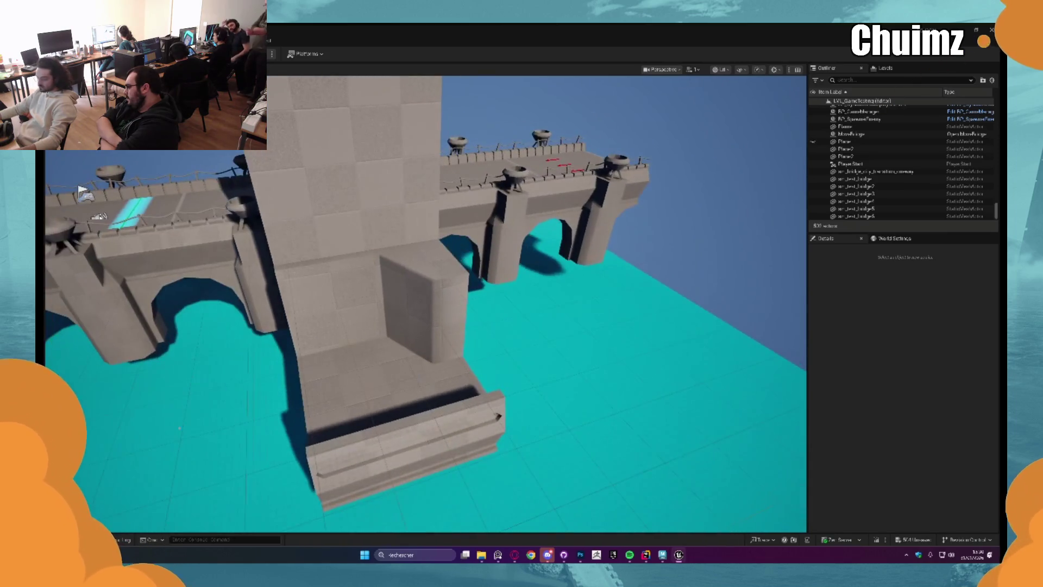
Delete the placed one-way transition ramp and bring the Content Drawer back up.
left_click(375, 326)
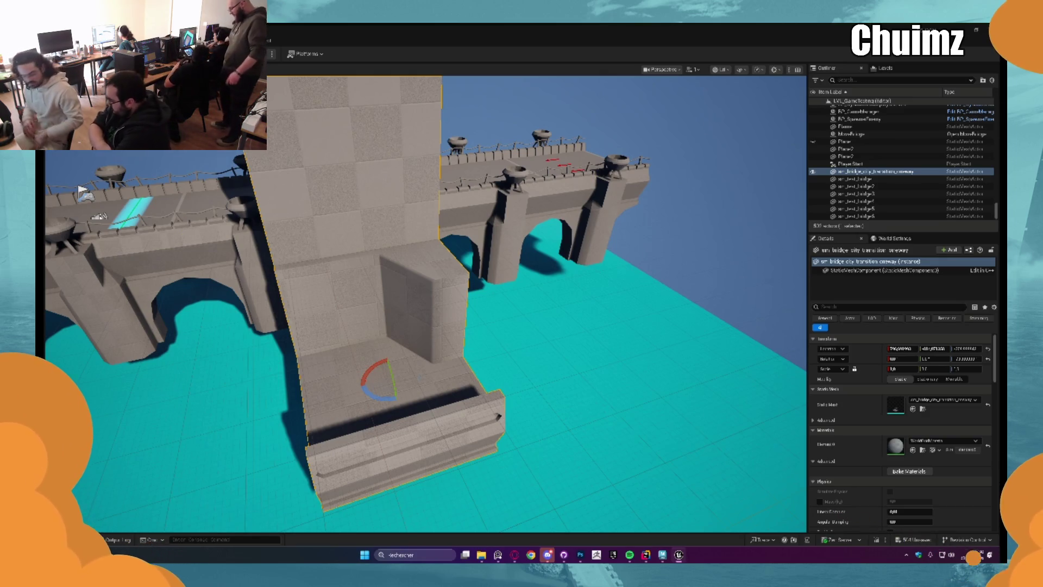
key("Delete")
key("ctrl+space")
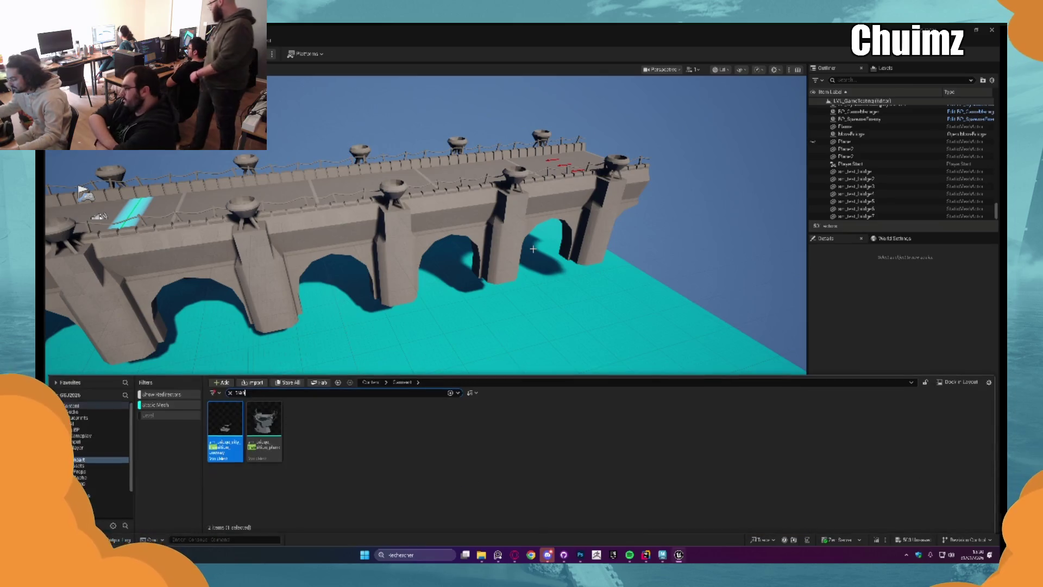
Place the bridge transition plank beside the bridge and rotate it around its vertical axis.
left_click(351, 465)
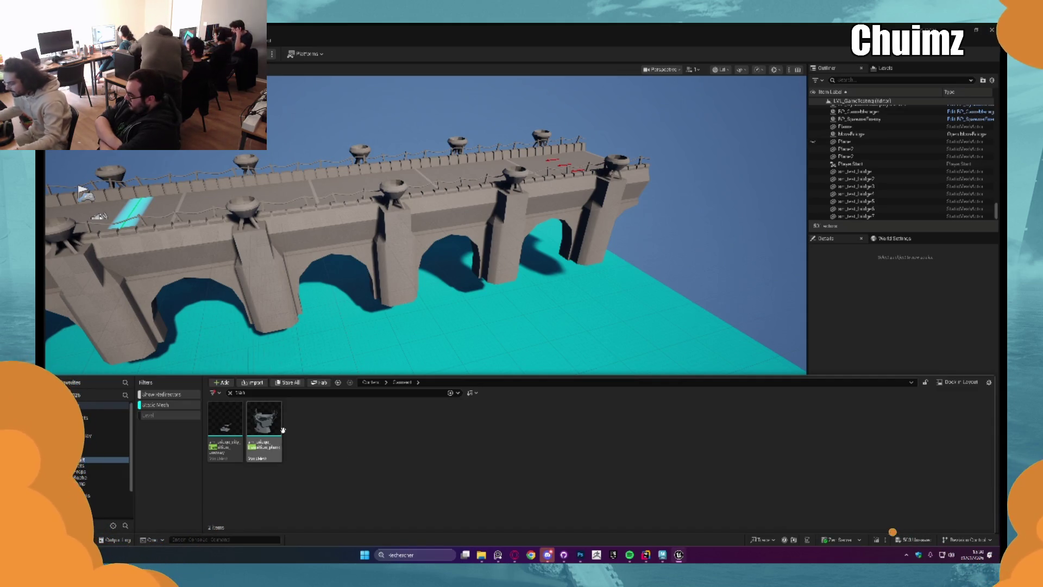
mouse_move(264, 421)
left_mouse_down()
mouse_move(333, 353)
mouse_move(374, 397)
left_mouse_up()
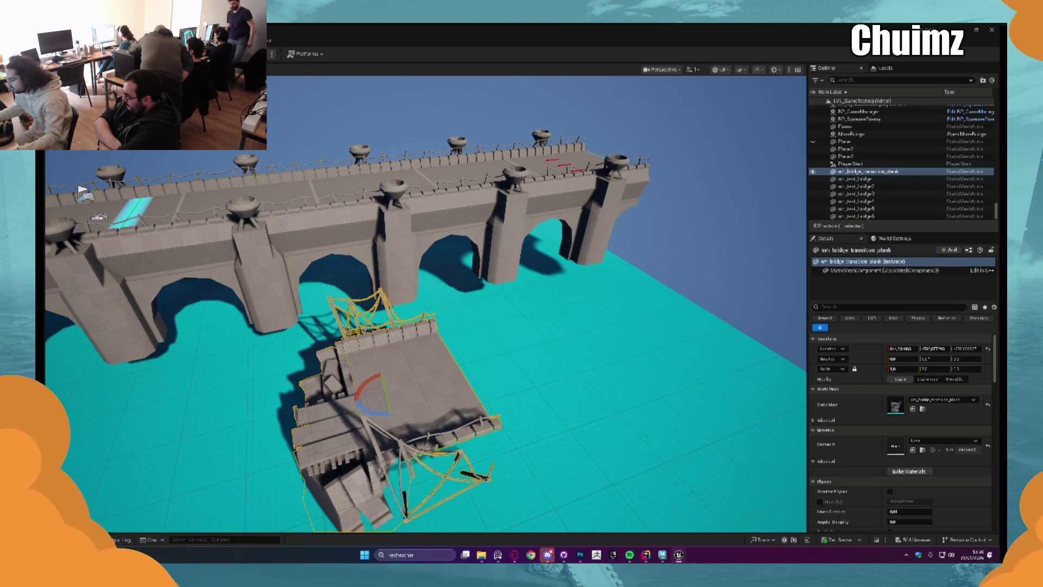
left_click_drag(384, 411, 568, 341)
key("w")
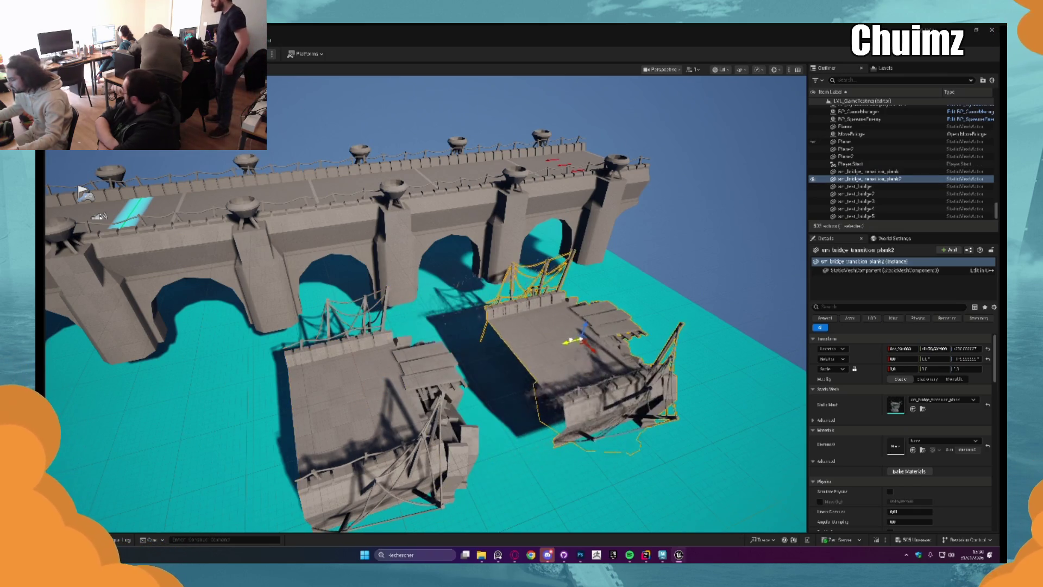
Mirror the duplicated plank by setting its Scale Y to -1.
left_click(939, 369)
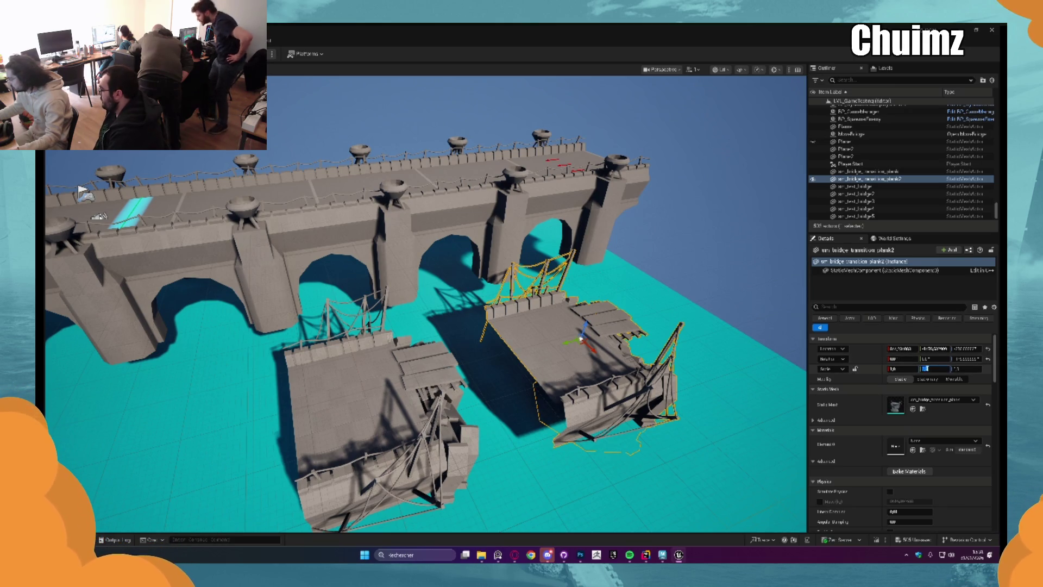
left_click(934, 370)
type("-1")
key("Return")
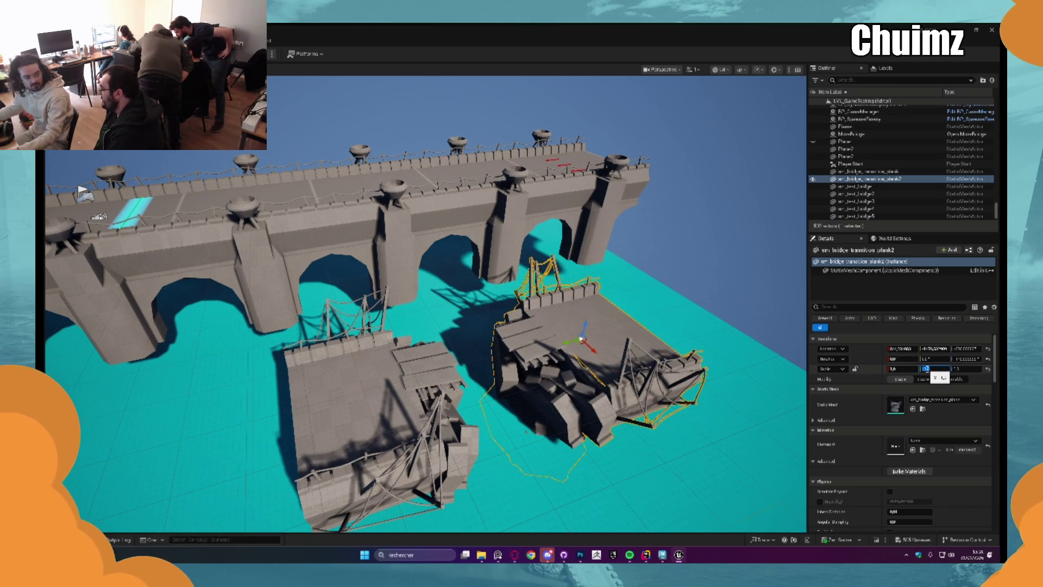
Raise both planks so their rock bases show, then shift the copy further right.
left_click_drag(435, 326, 381, 345)
left_click(312, 348, "ctrl")
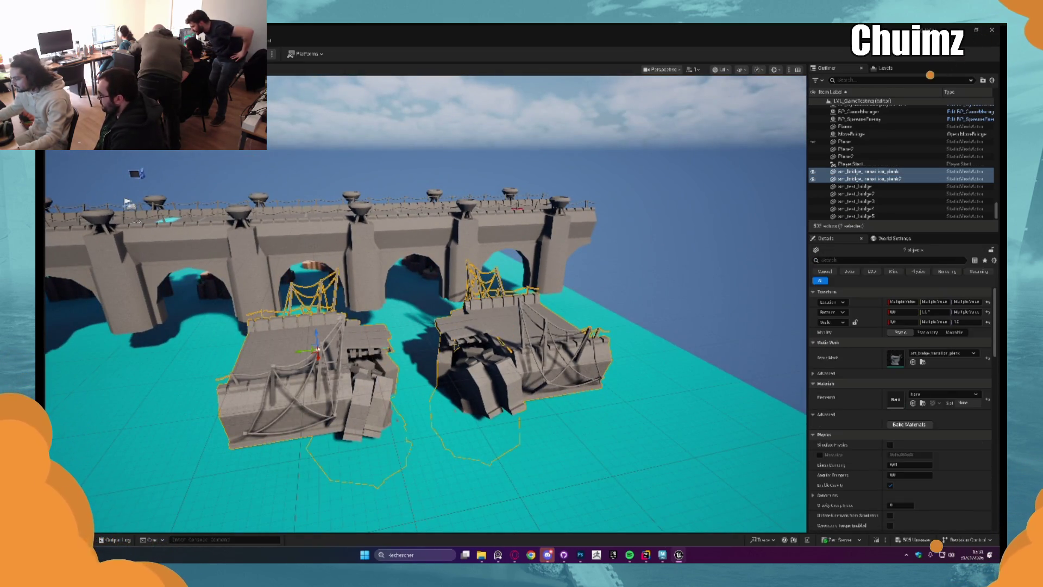
left_click_drag(316, 332, 309, 299)
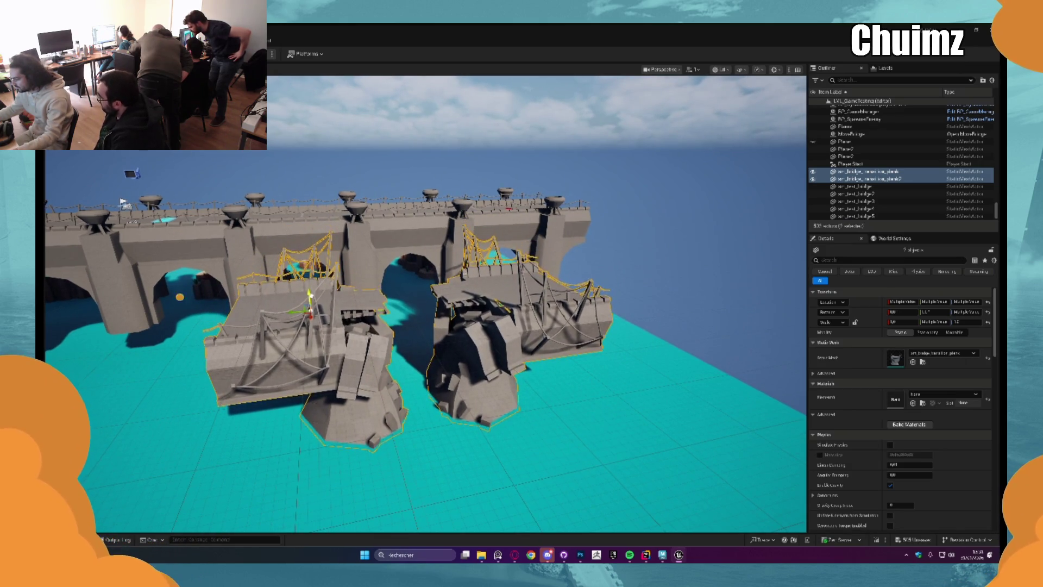
left_click(499, 325)
left_click_drag(485, 310, 595, 293)
Delete the mirrored copy, keeping the single plank, and open the plank asset's options.
key("ctrl+space")
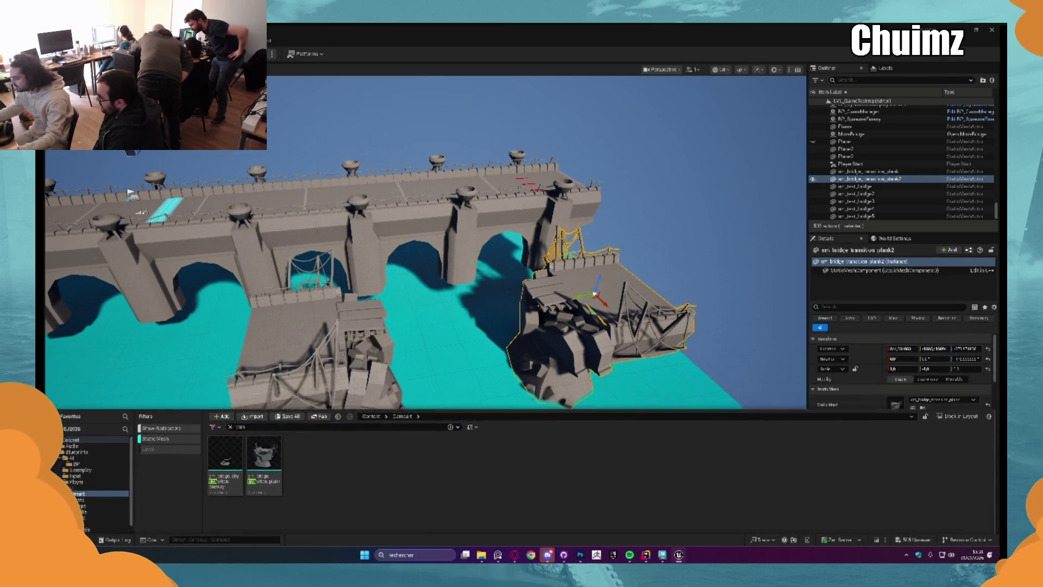
key("Delete")
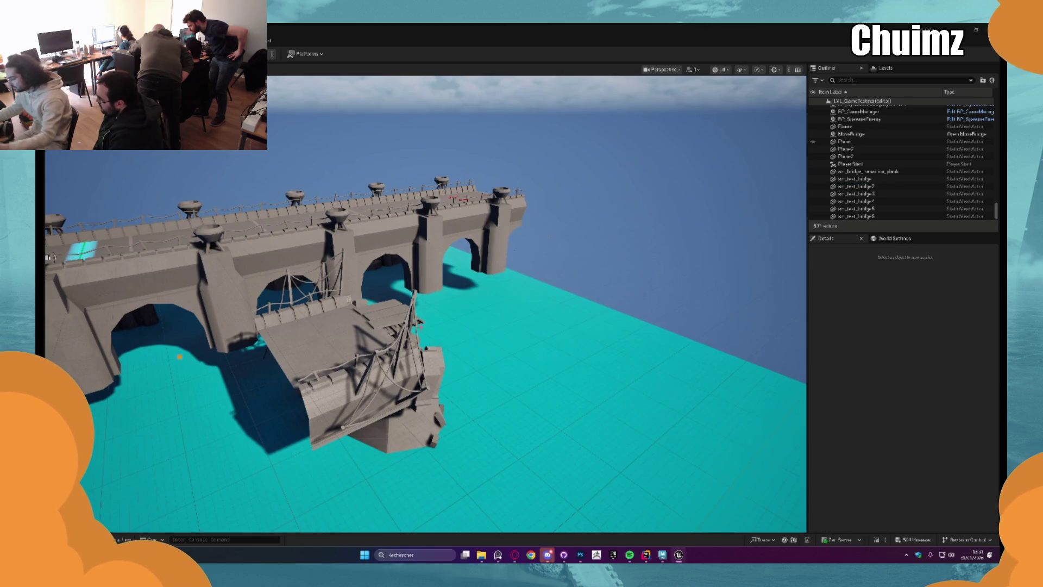
left_click(374, 339)
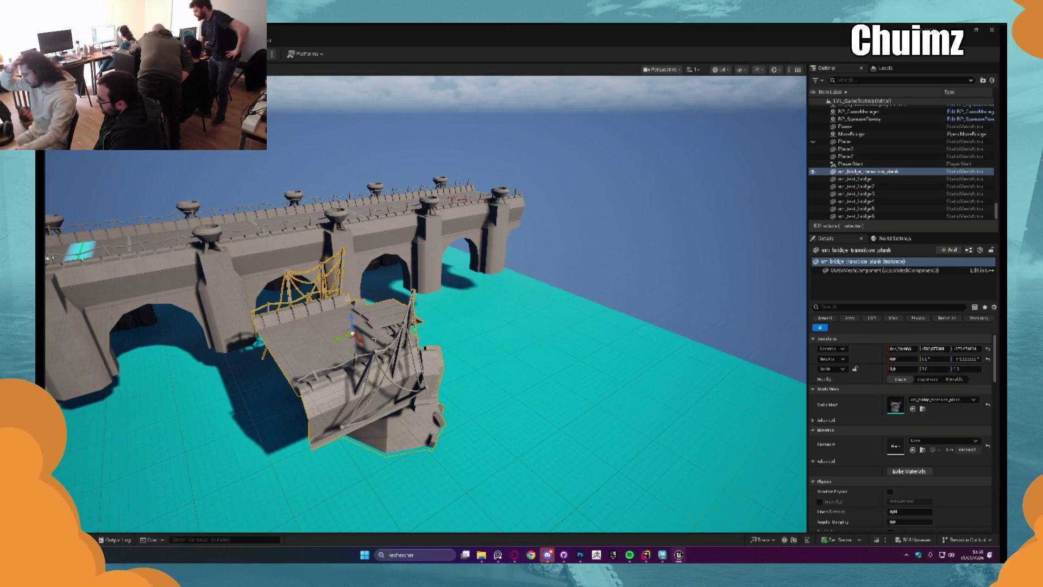
key("ctrl+space")
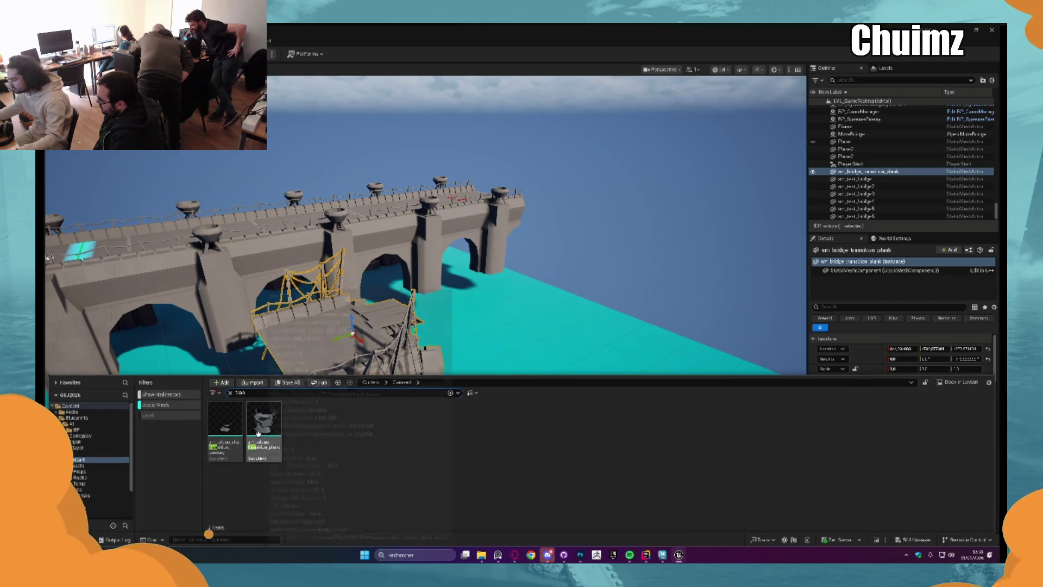
right_click(258, 433)
mouse_move(326, 287)
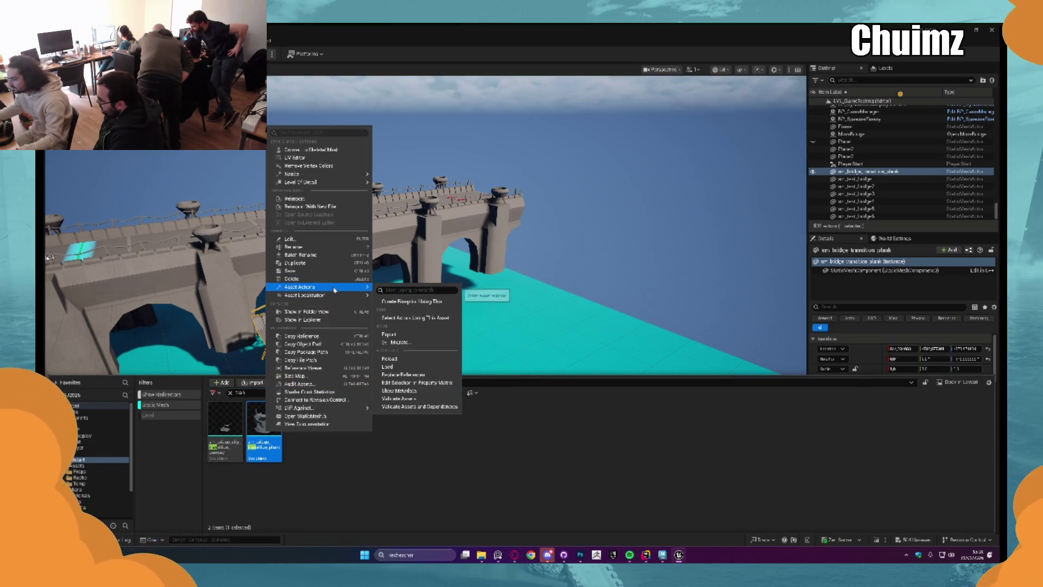
left_click(407, 334)
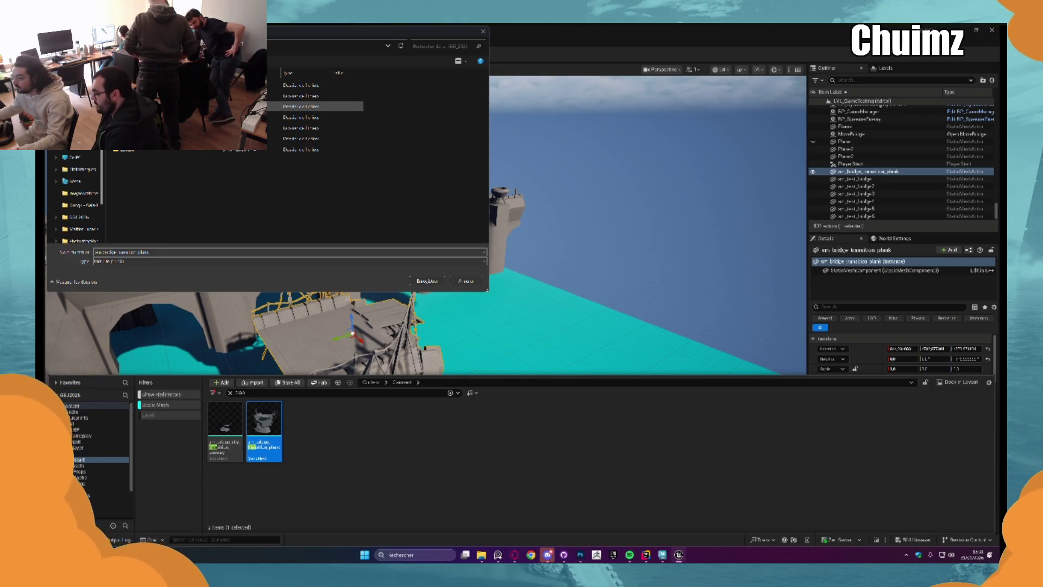
double_click(304, 96)
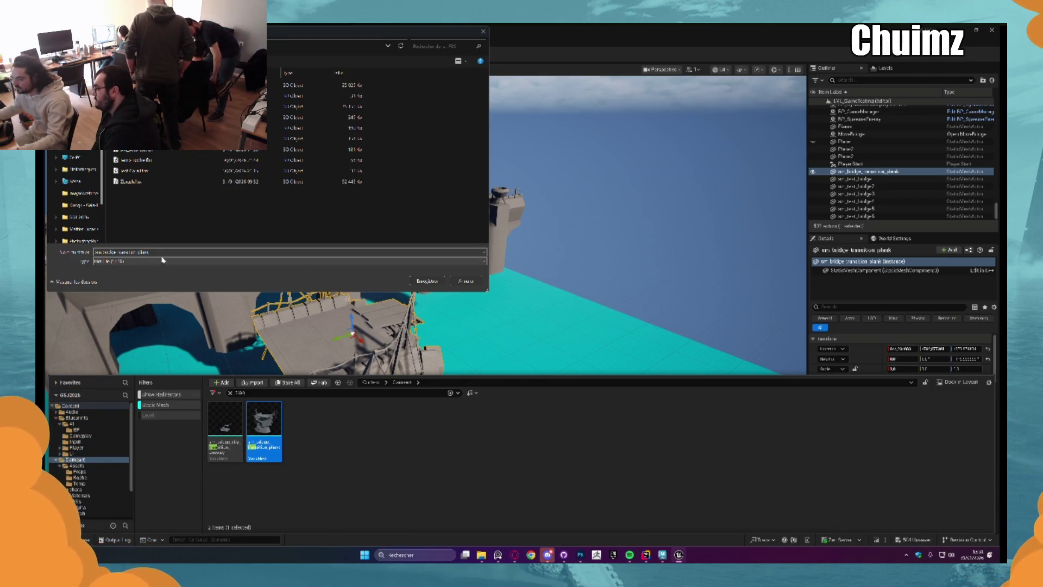
left_click(412, 283)
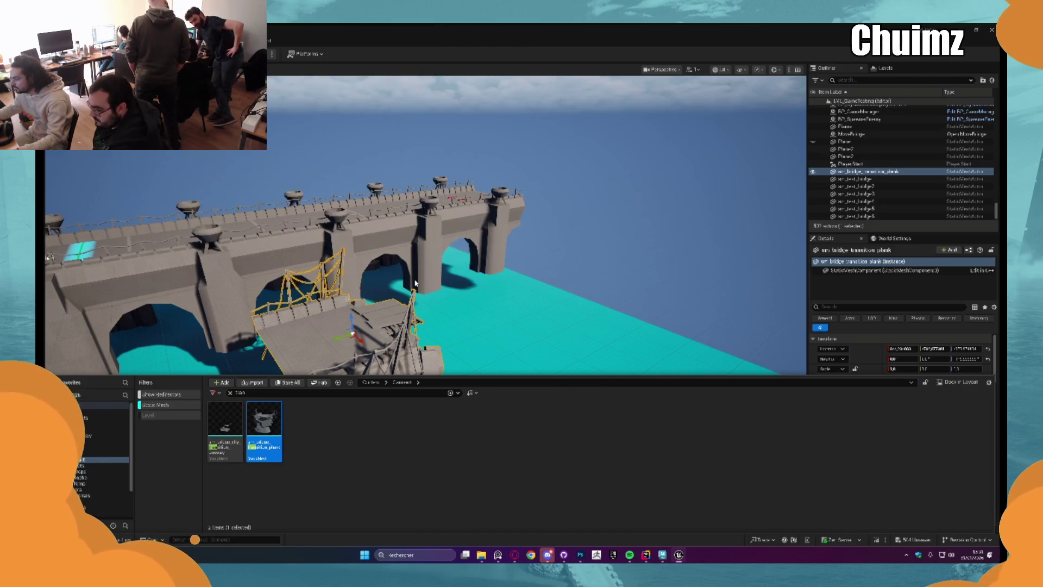
left_click(535, 245)
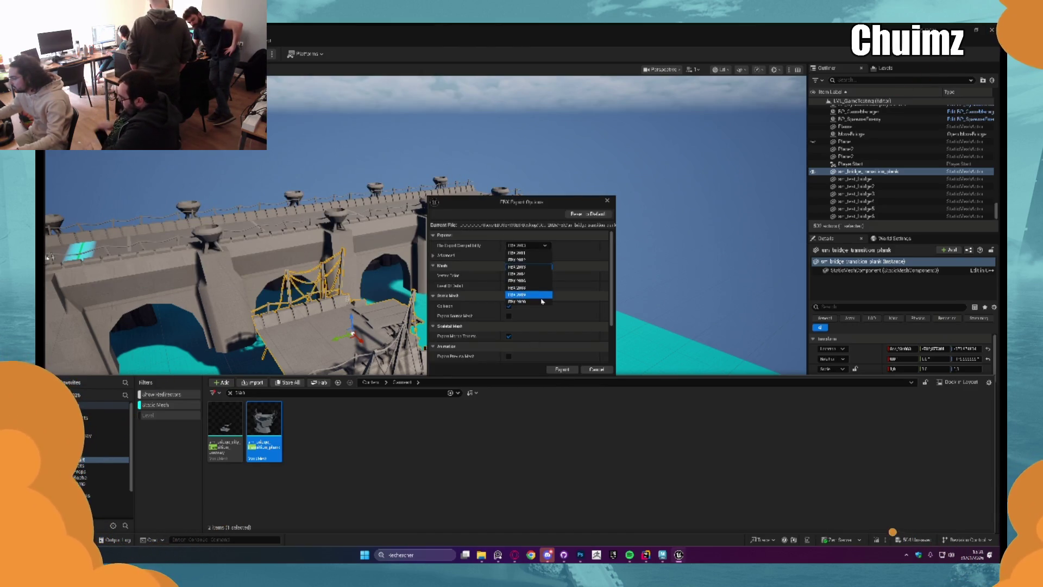
left_click(522, 304)
left_click(563, 370)
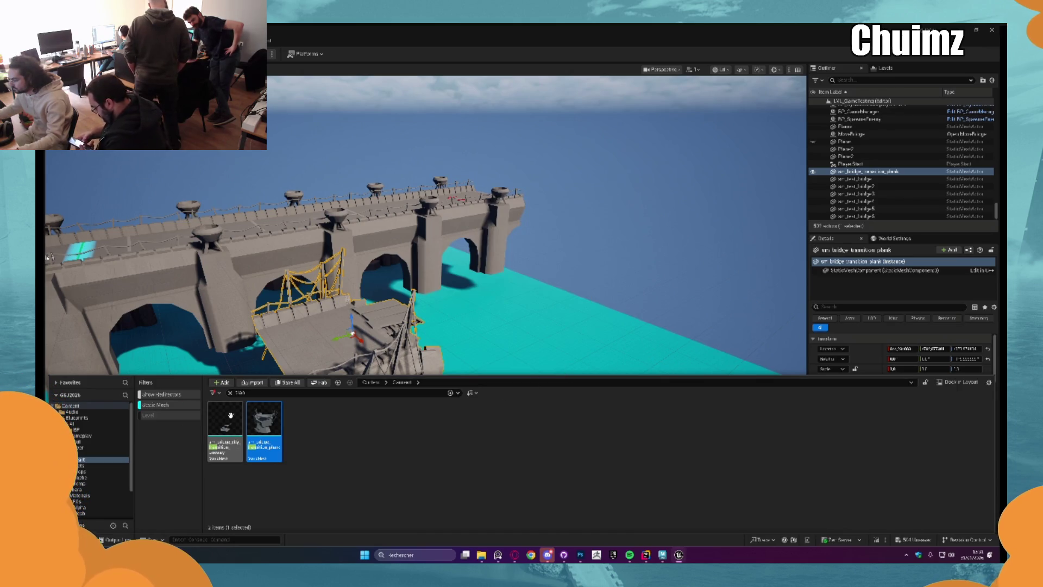
left_click(236, 427)
right_click(235, 426)
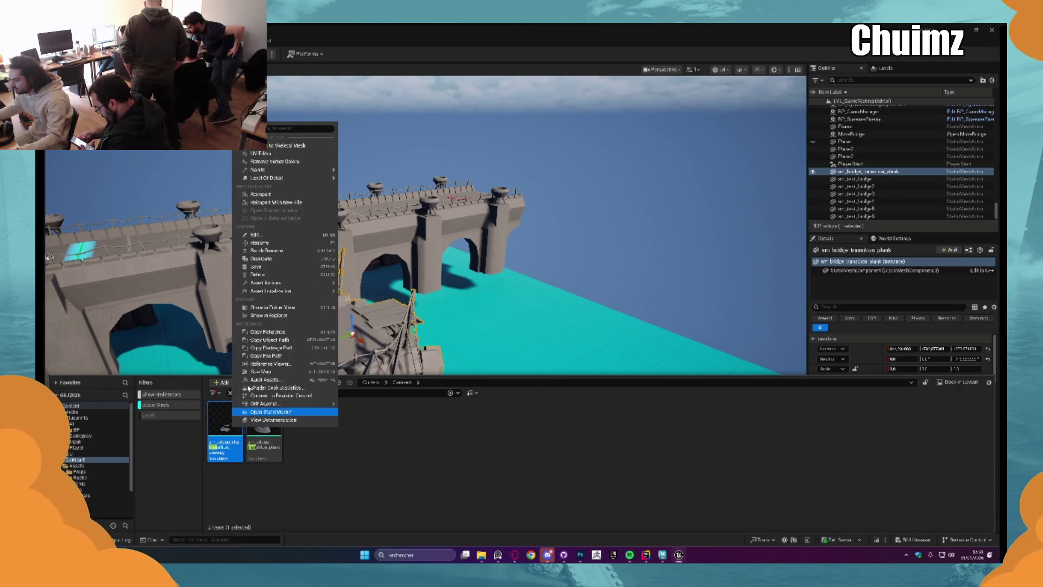
mouse_move(326, 284)
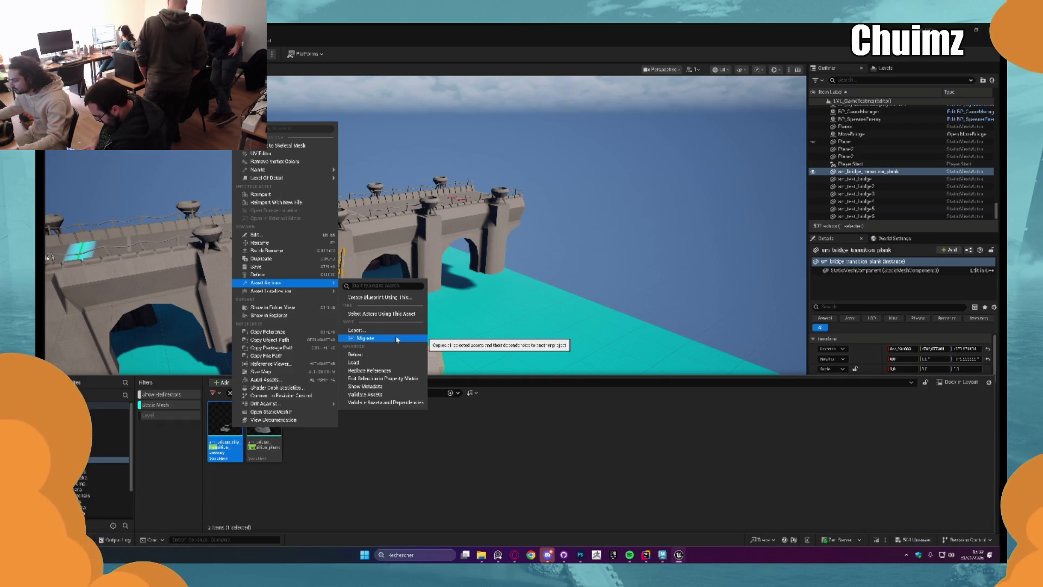
left_click(397, 330)
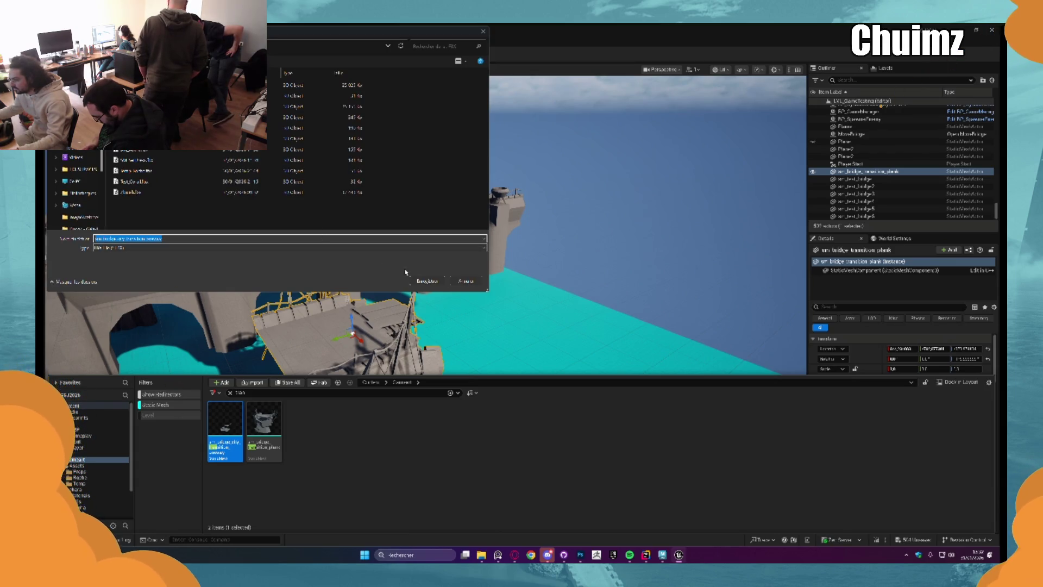
left_click(427, 280)
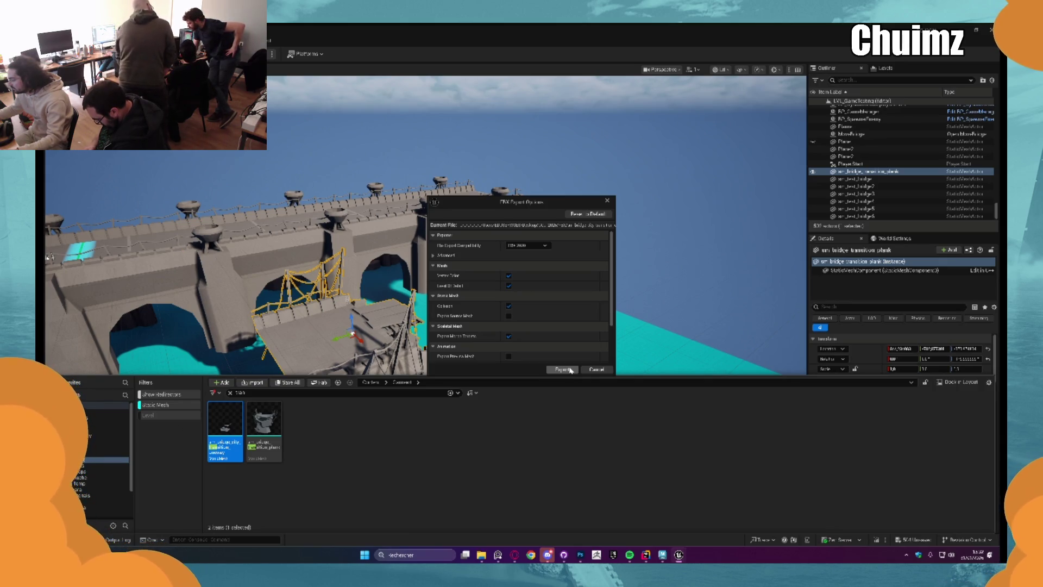
left_click(563, 369)
left_click_drag(98, 176, 251, 170)
key("Escape")
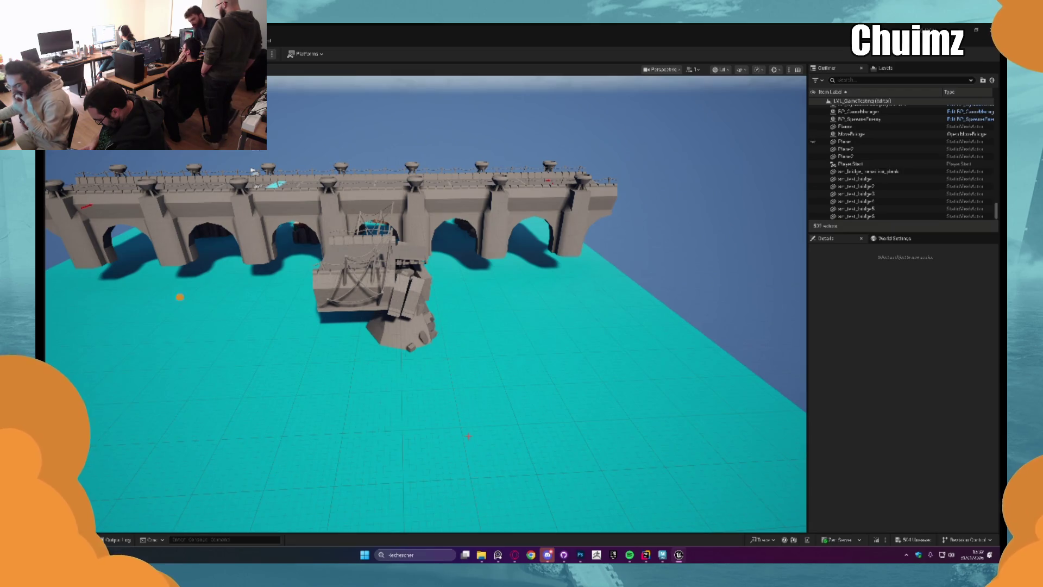
left_click(548, 555)
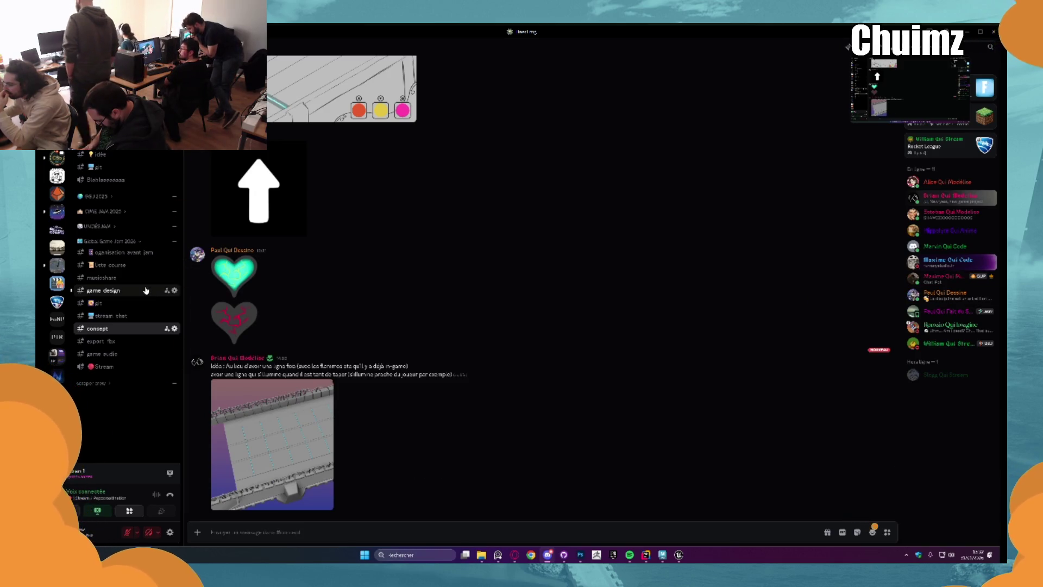
View the #game design channel in Discord, then minimise it and return to Maya.
left_click(103, 291)
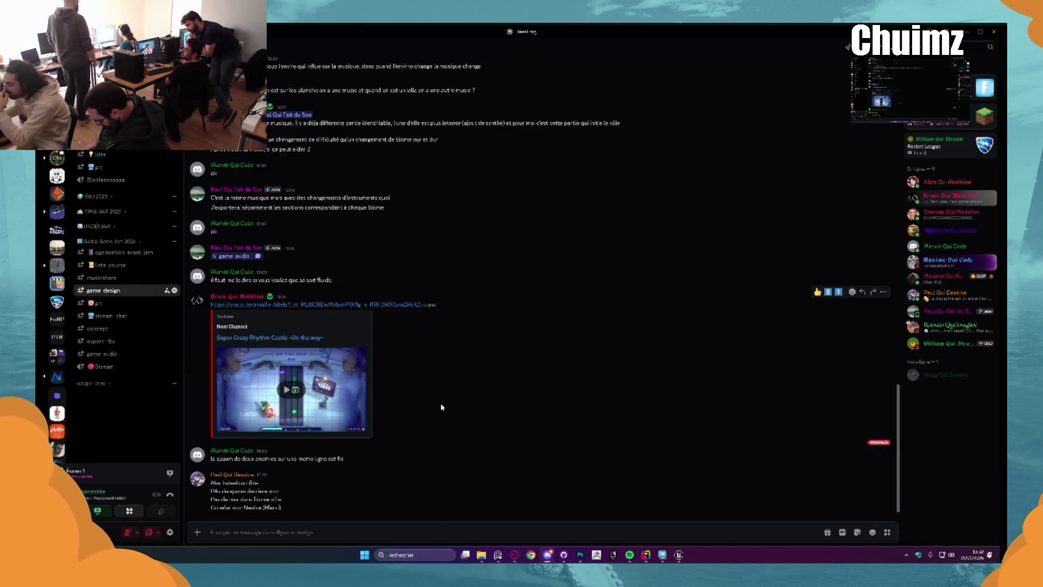
left_click(967, 31)
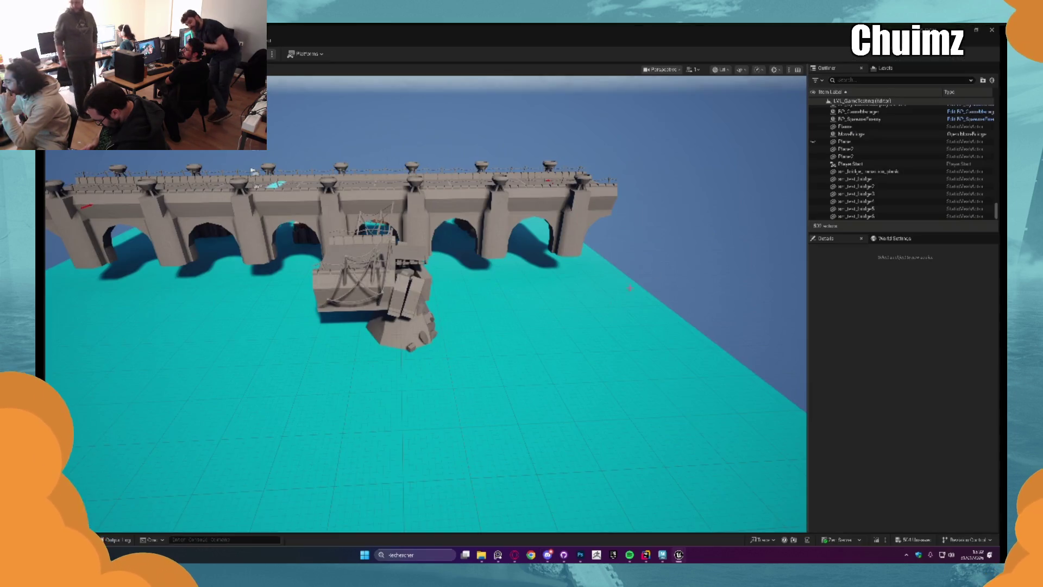
left_click(662, 555)
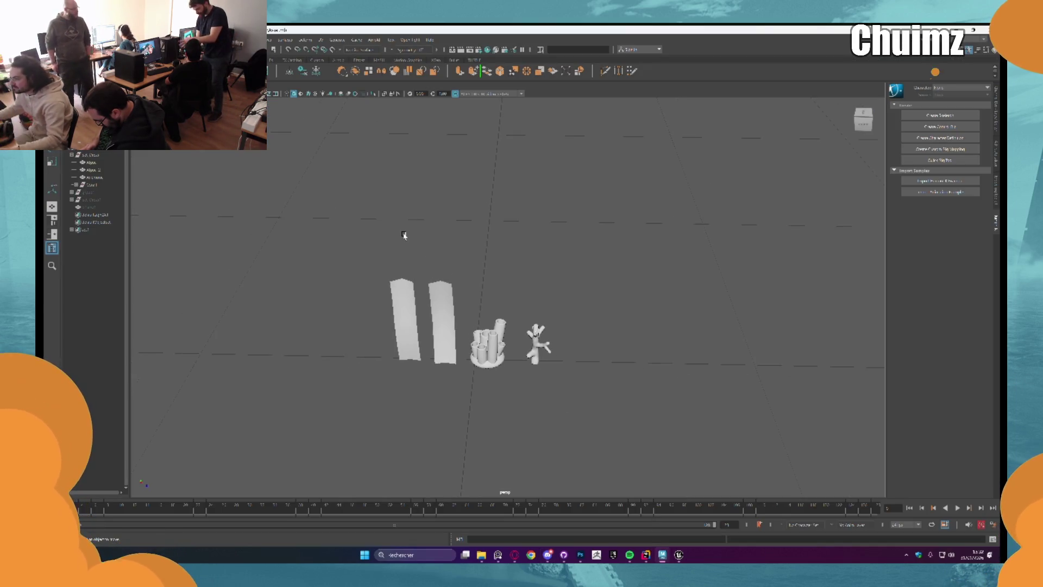
Hide the group of seaweed, tube and coral asset models with Ctrl+H.
left_click(92, 156)
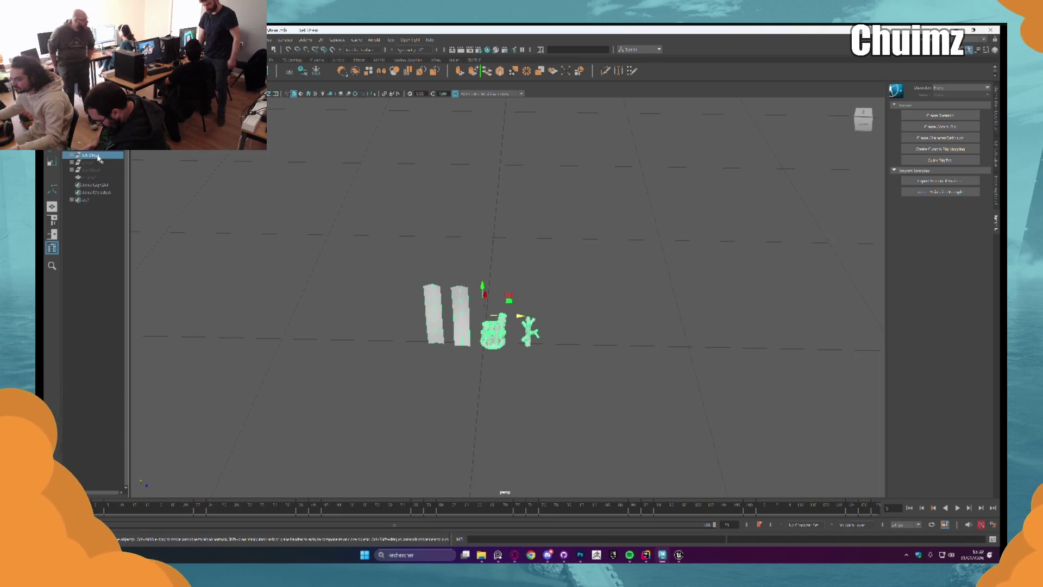
key("ctrl+h")
mouse_move(308, 205)
left_mouse_down()
mouse_move(388, 219)
mouse_move(345, 391)
left_mouse_up()
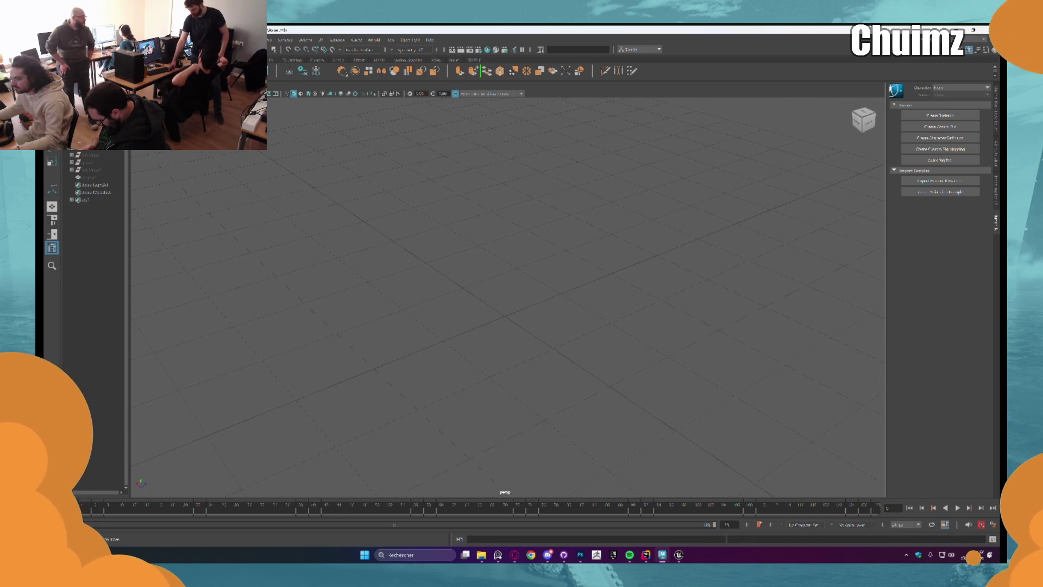
Import the bridge scene file from the scene-files folder via File > Import.
left_click(55, 39)
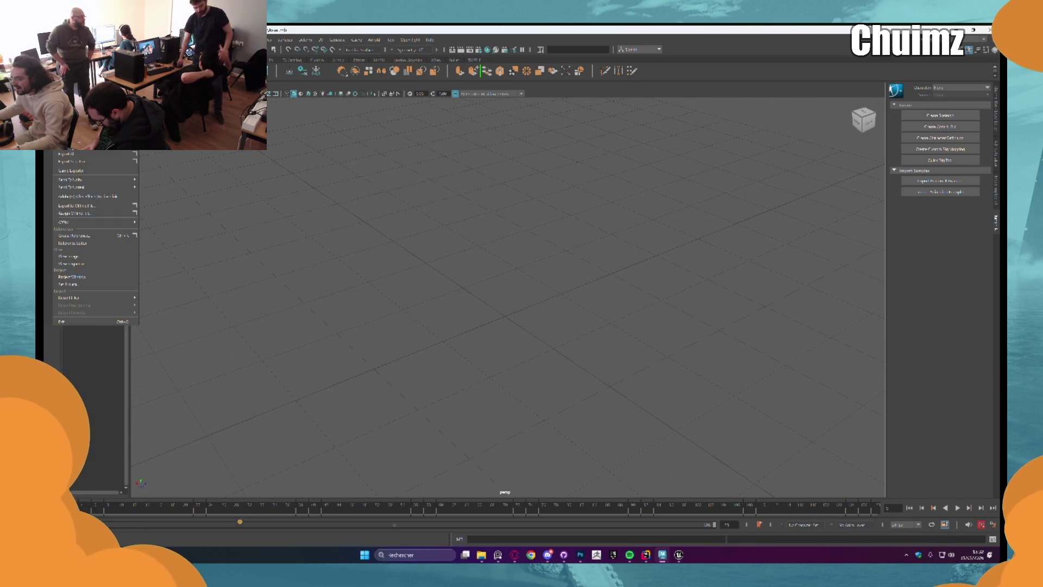
left_click(90, 153)
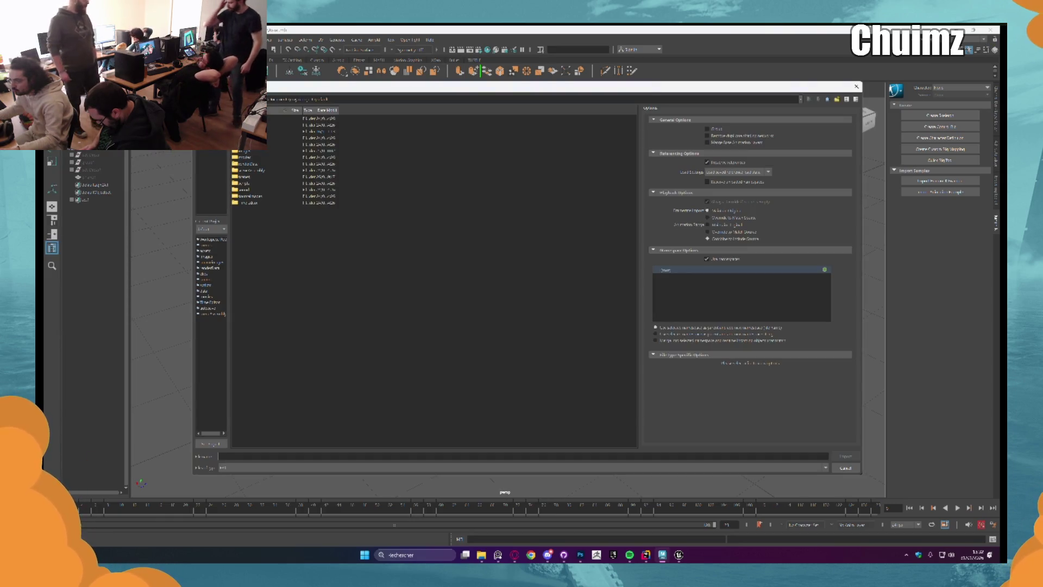
left_click(211, 157)
double_click(250, 157)
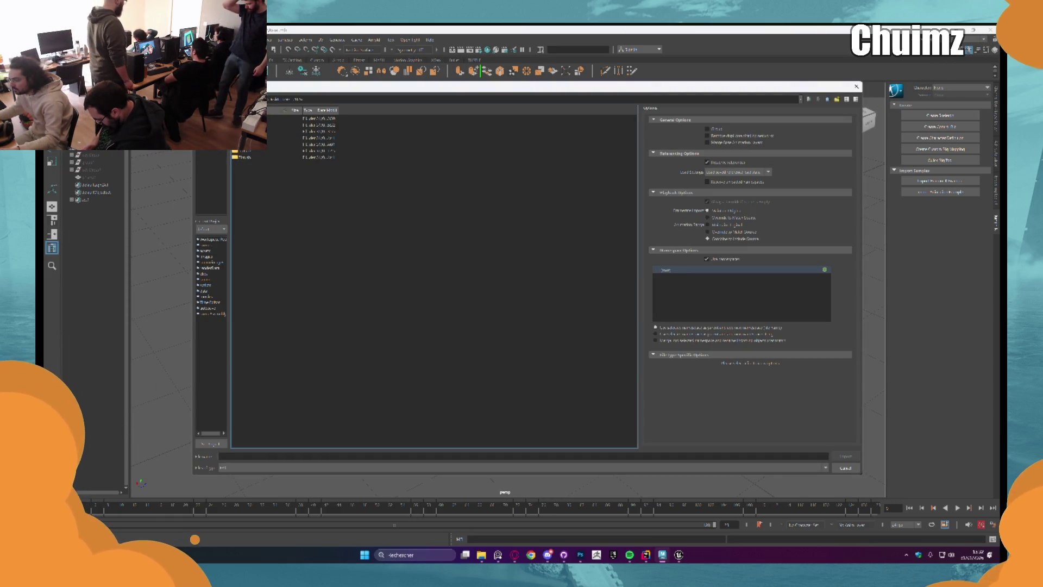
double_click(241, 157)
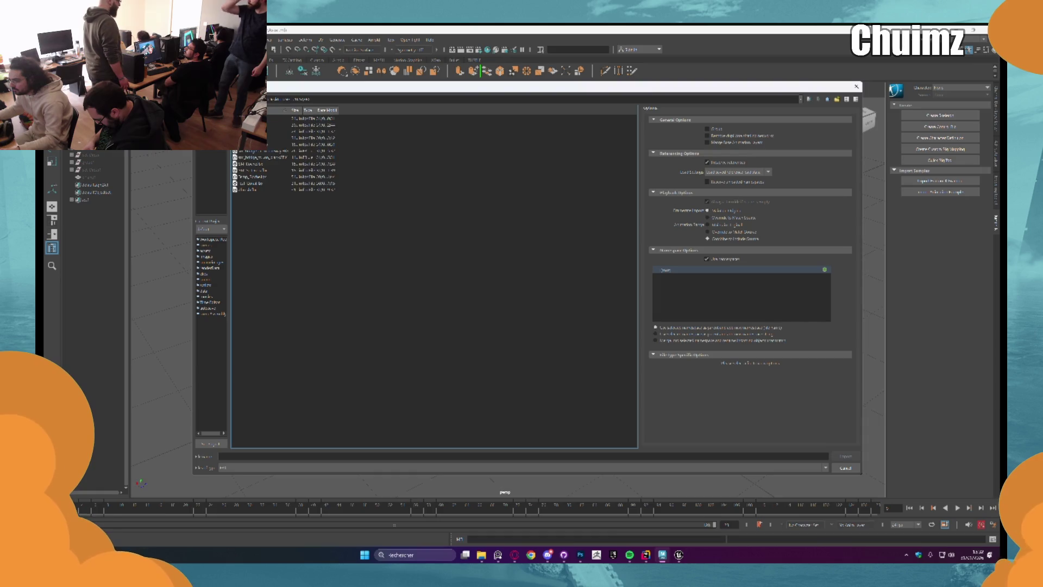
left_click(263, 157)
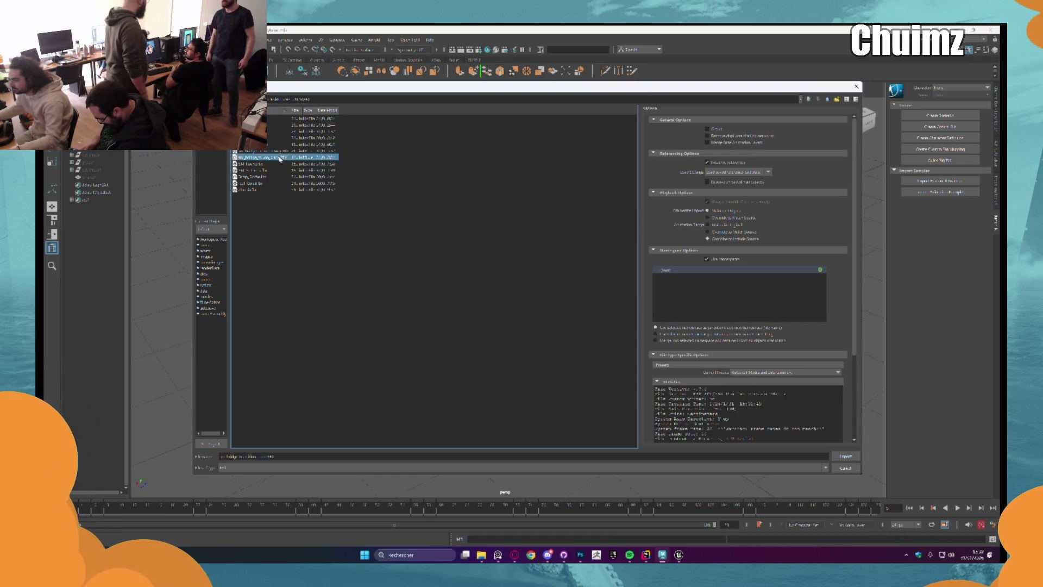
double_click(280, 159)
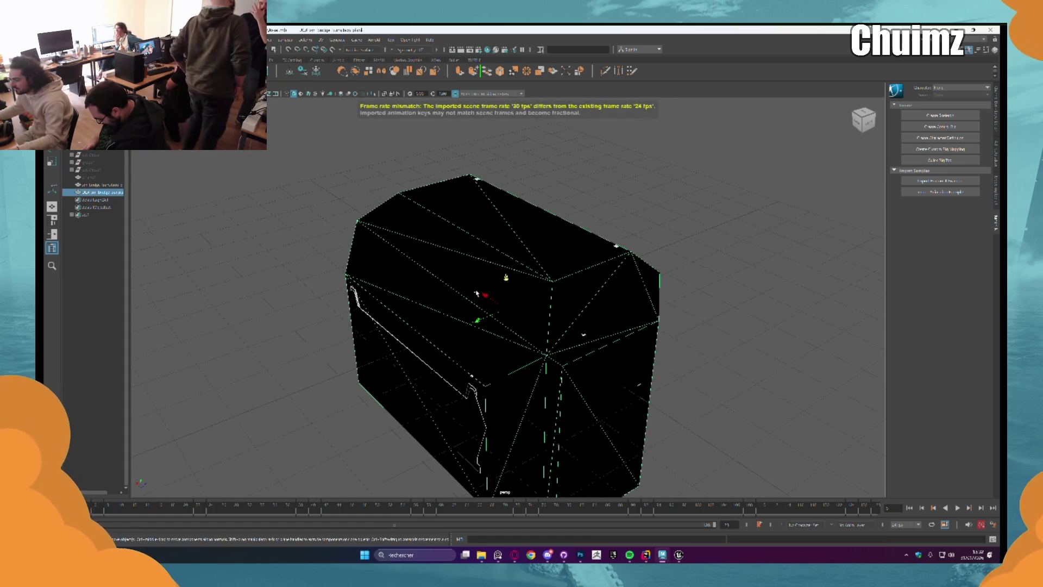
left_click(457, 306)
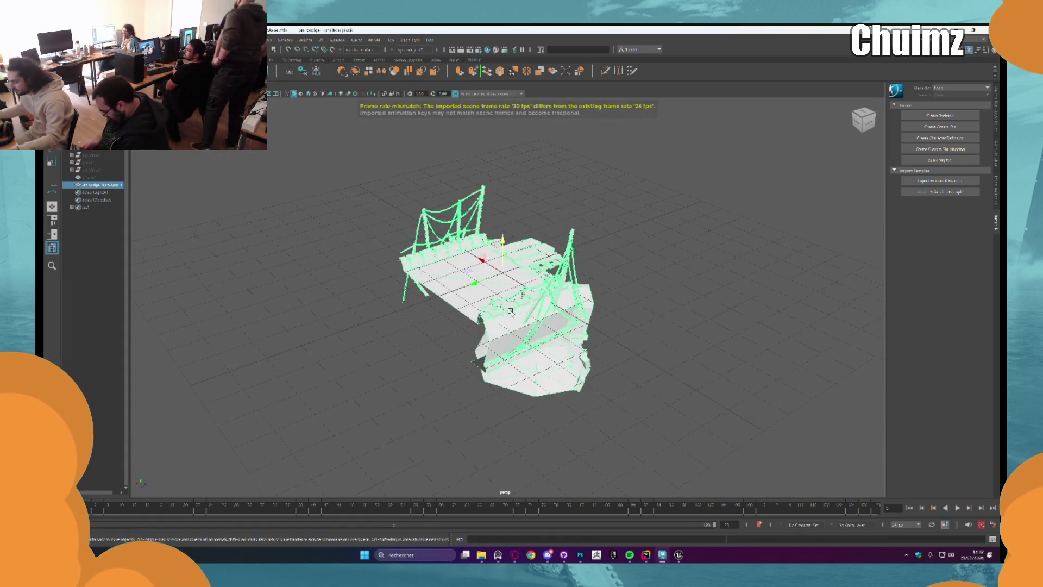
mouse_move(458, 305)
left_mouse_down()
mouse_move(177, 328)
mouse_move(386, 296)
mouse_move(328, 298)
mouse_move(589, 379)
mouse_move(614, 319)
mouse_move(680, 309)
mouse_move(722, 337)
mouse_move(724, 302)
mouse_move(824, 307)
mouse_move(814, 316)
mouse_move(738, 311)
mouse_move(586, 280)
left_mouse_up()
left_click(590, 378)
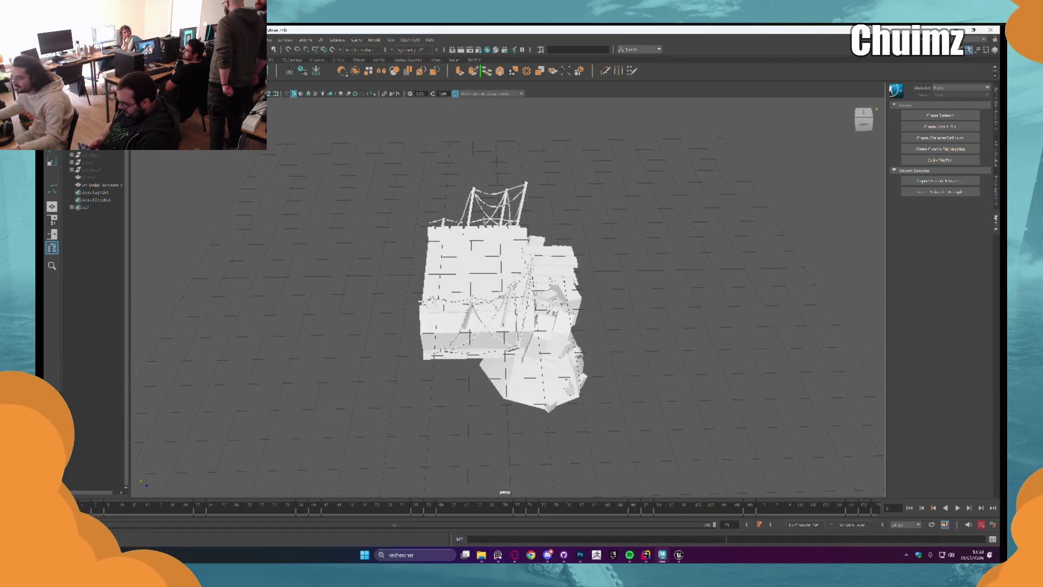
Import a second scene file and hide its tall white box.
left_click(57, 39)
left_click(68, 146)
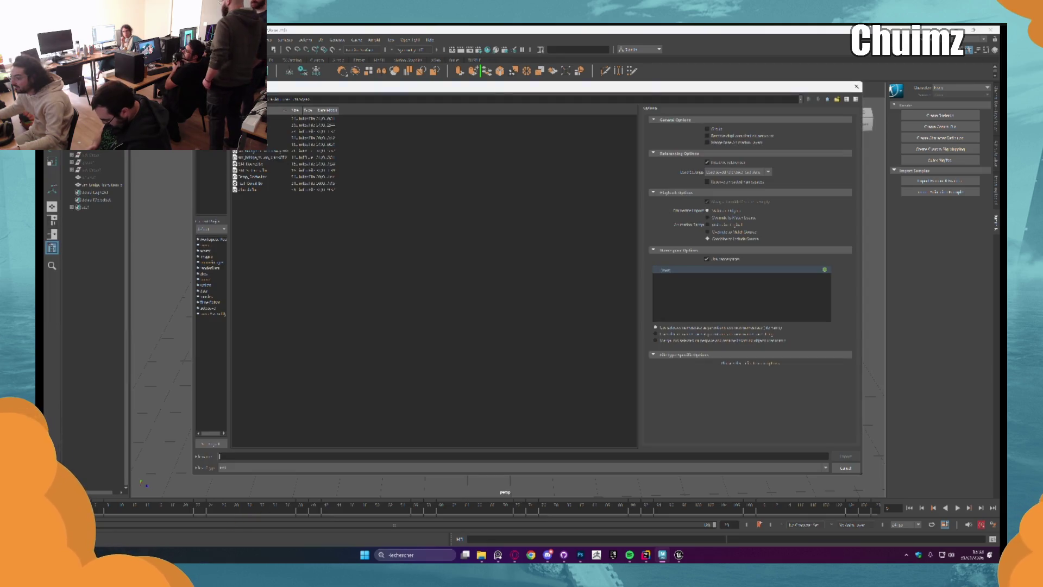
double_click(251, 154)
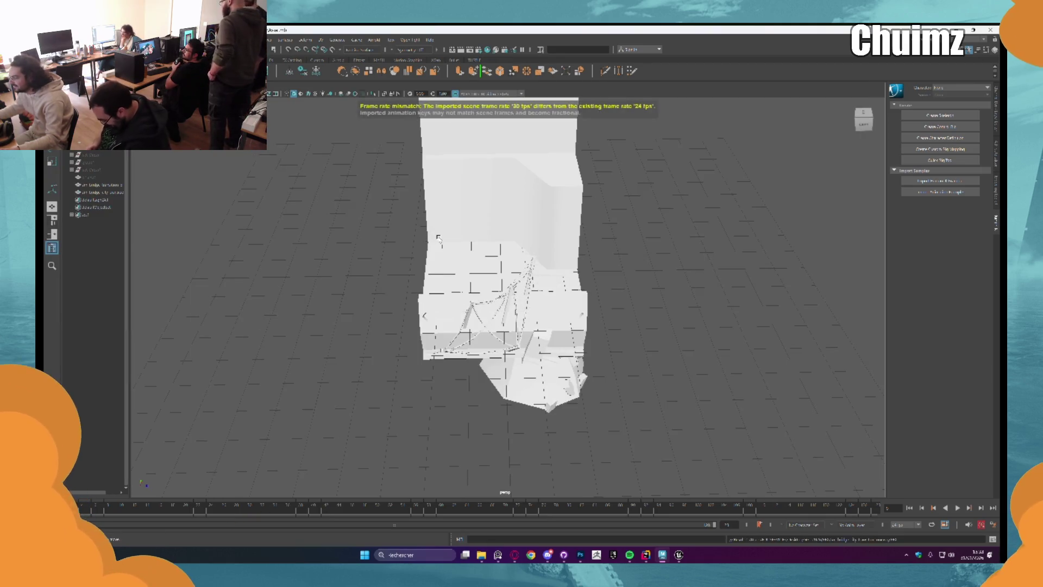
left_click_drag(575, 229, 542, 291)
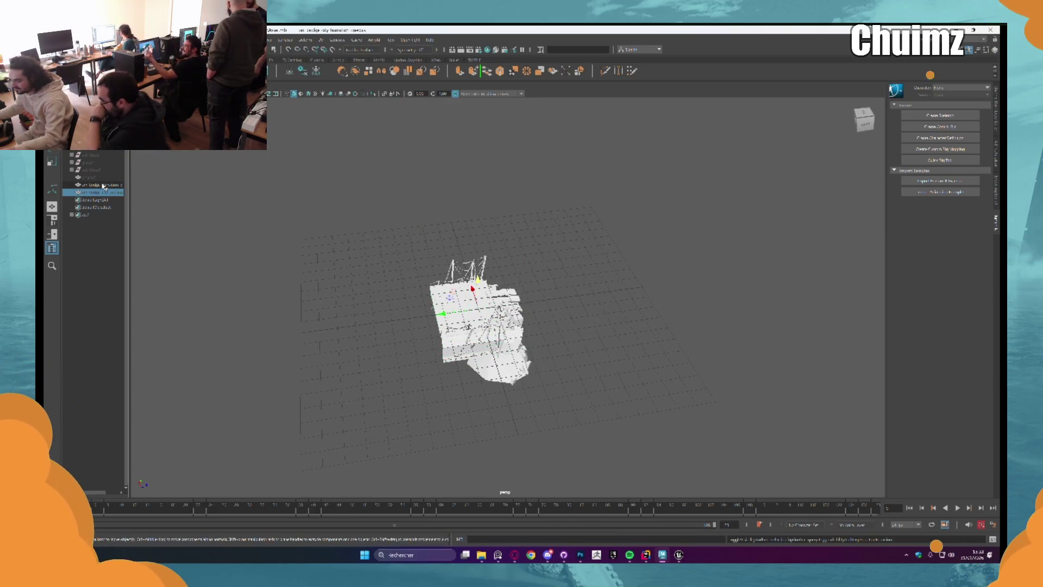
key("ctrl+h")
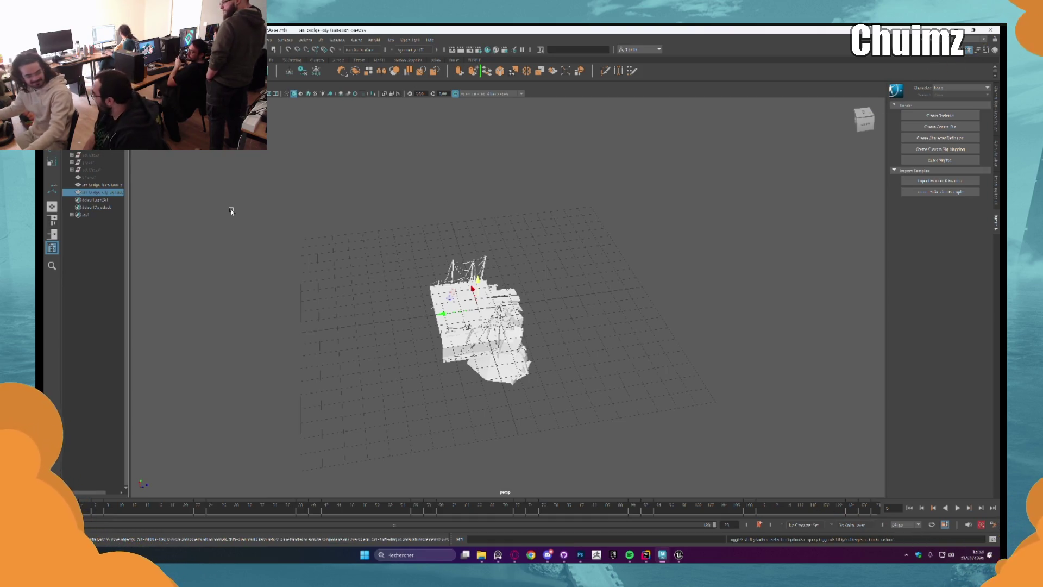
Select the imported bridge model in the hierarchy, then deselect it and orbit around it.
scroll(321, 220, "up", 3)
left_click(179, 356)
left_click(541, 261)
scroll(540, 261, "down", 3)
left_click(629, 229)
scroll(621, 226, "up", 5)
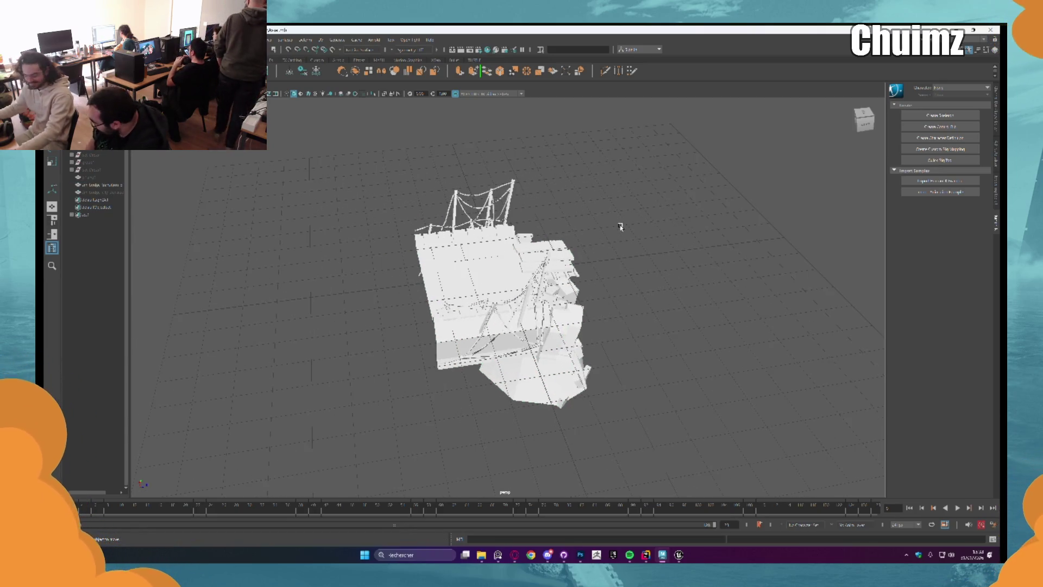
left_click_drag(616, 239, 643, 247)
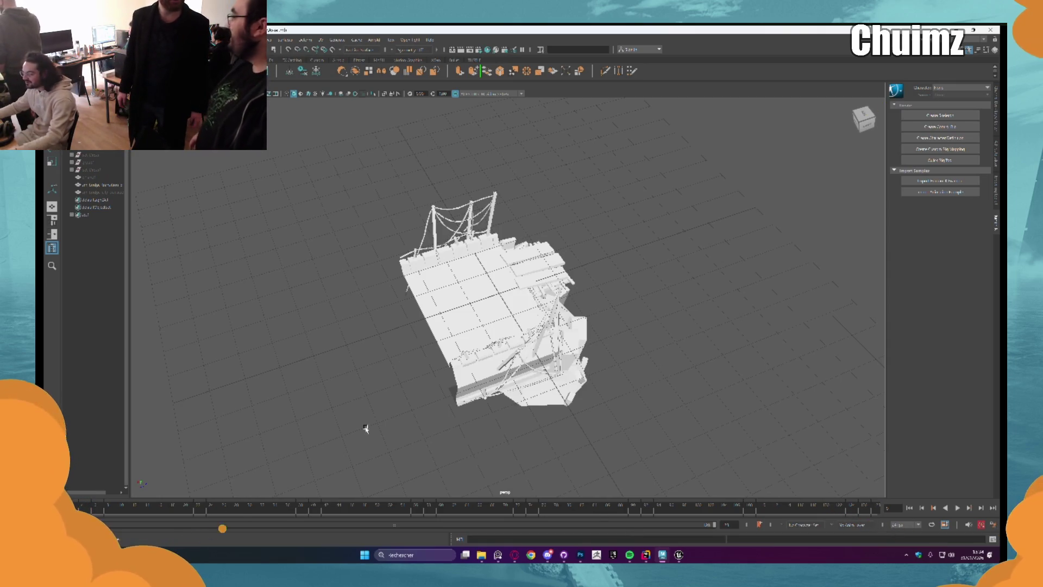
scroll(432, 287, "up", 5)
left_click_drag(487, 300, 503, 324)
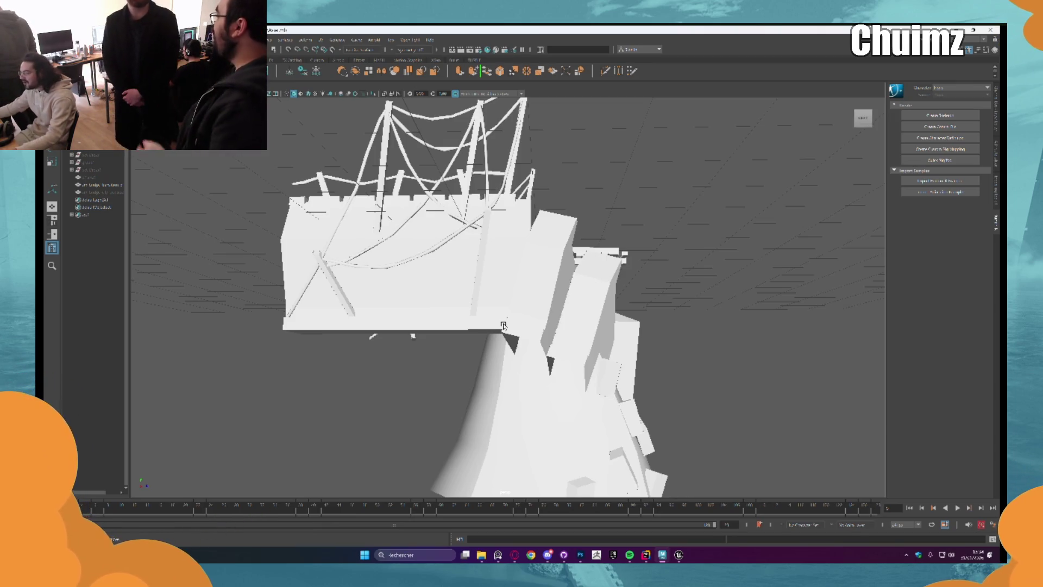
left_click_drag(503, 325, 277, 171)
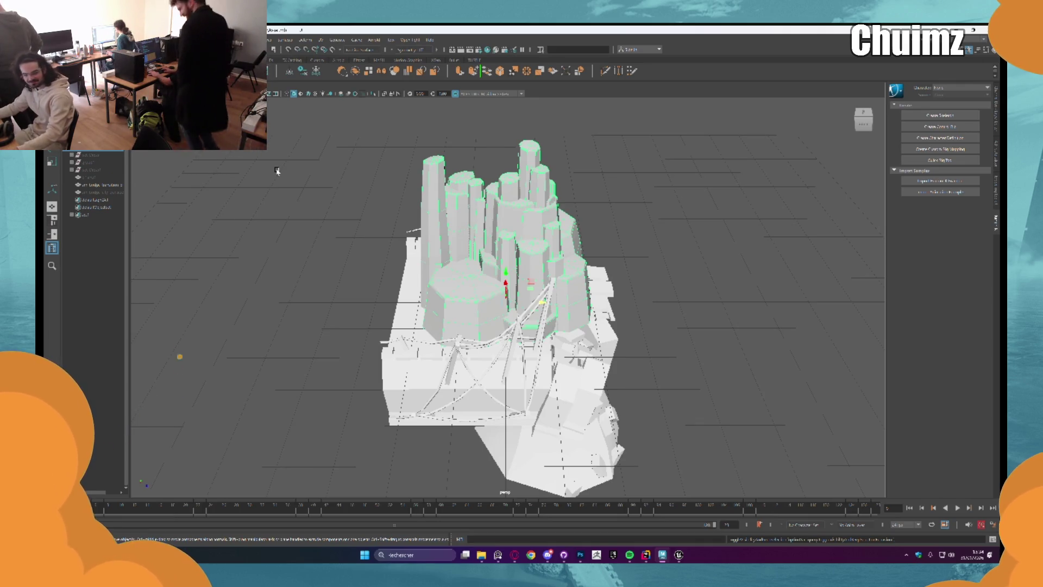
left_click_drag(571, 203, 418, 227)
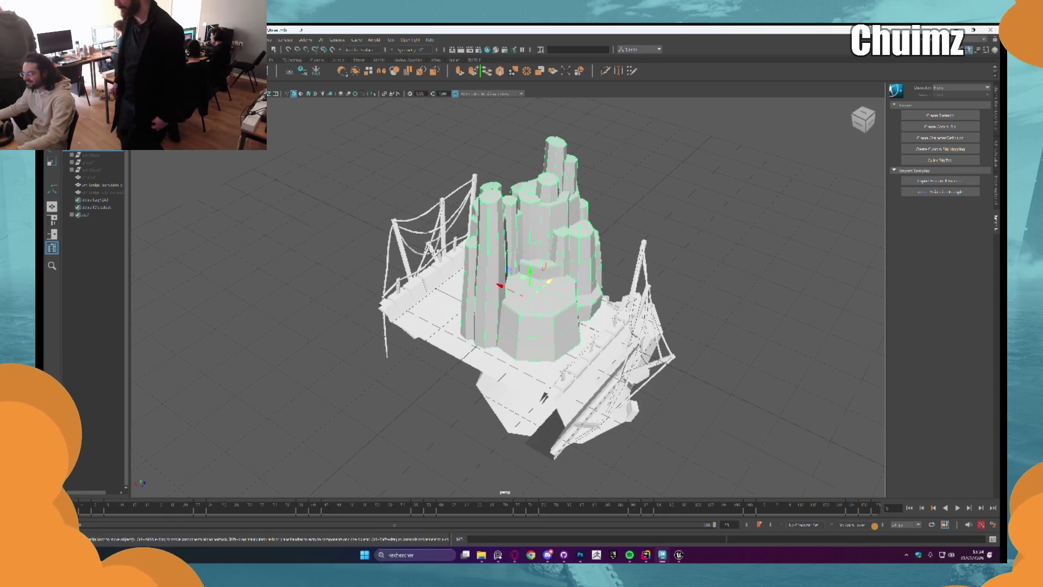
key("ctrl+g")
left_click(91, 154)
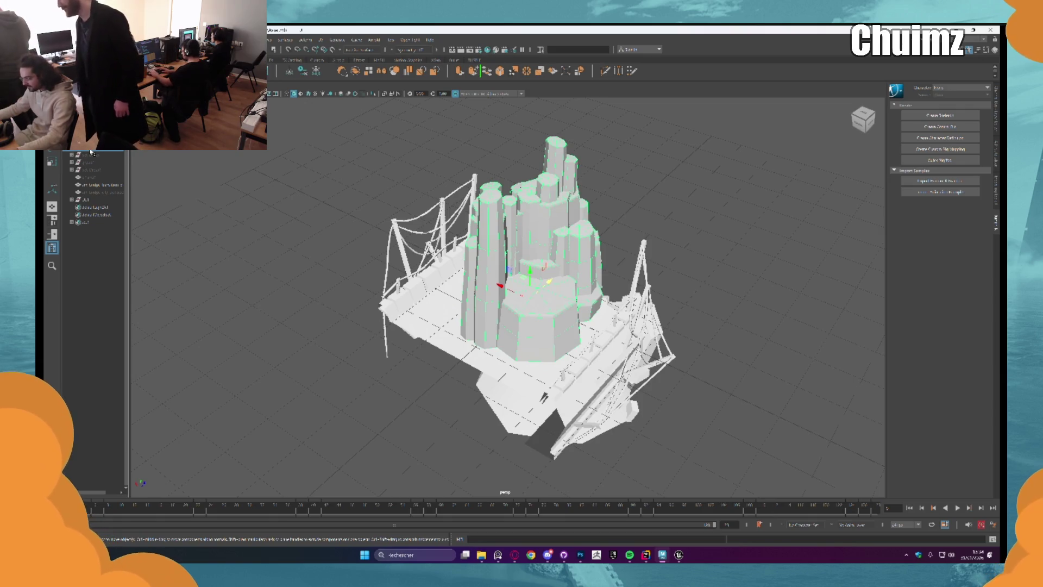
key("ctrl+z")
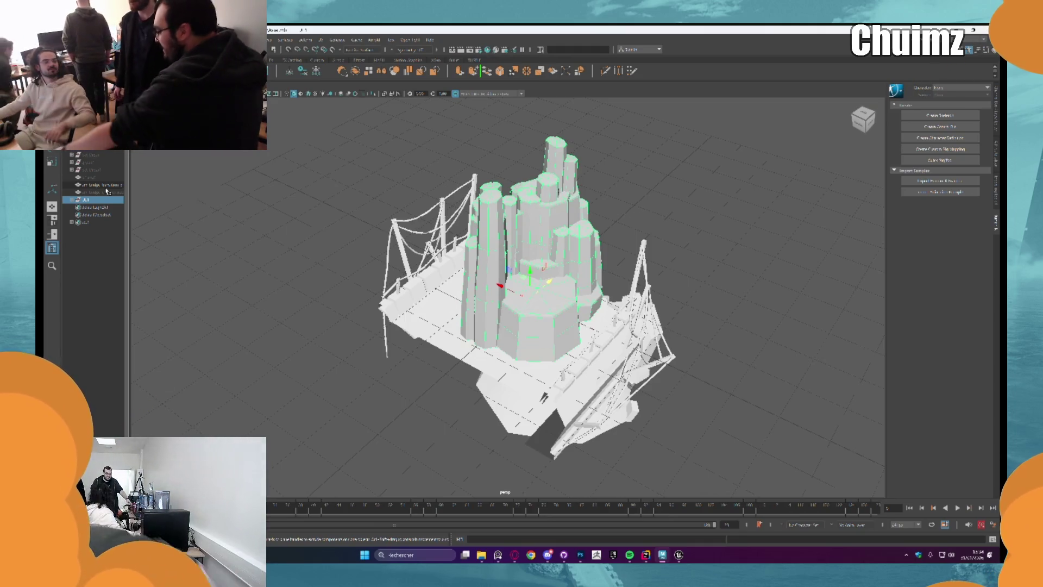
left_click_drag(399, 190, 412, 187)
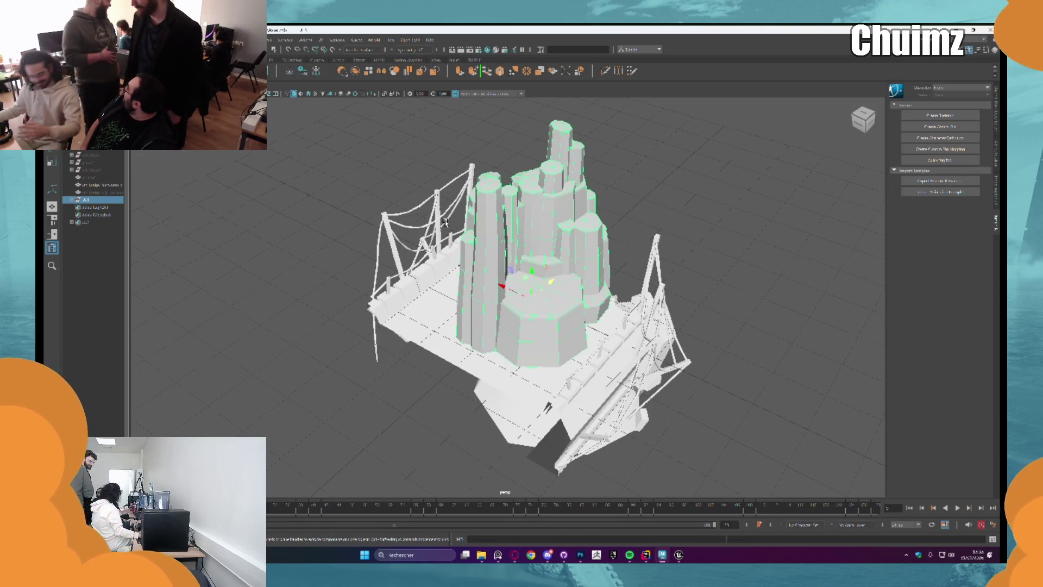
scroll(481, 198, "up", 2)
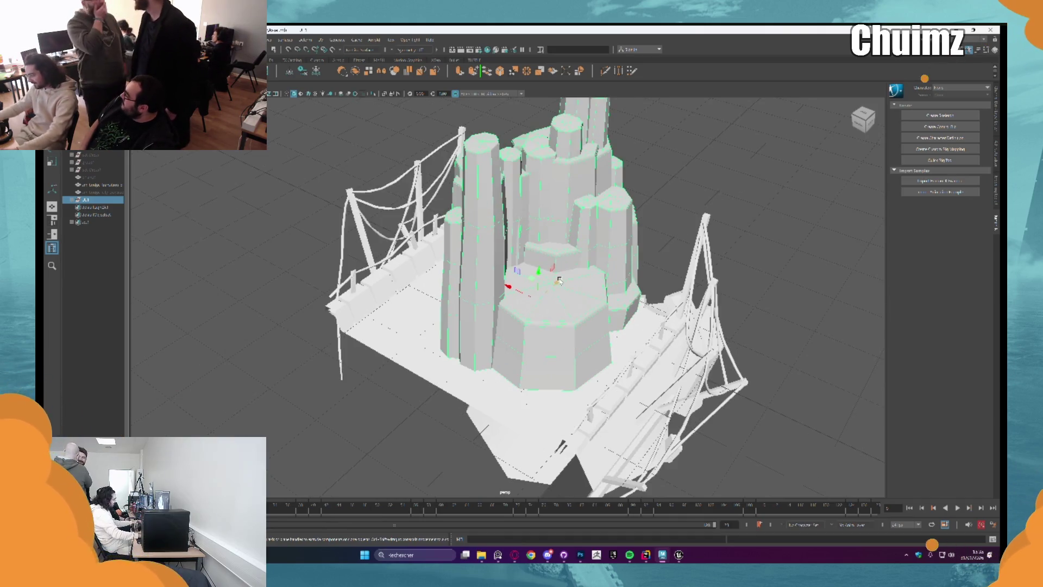
left_click_drag(512, 287, 275, 168)
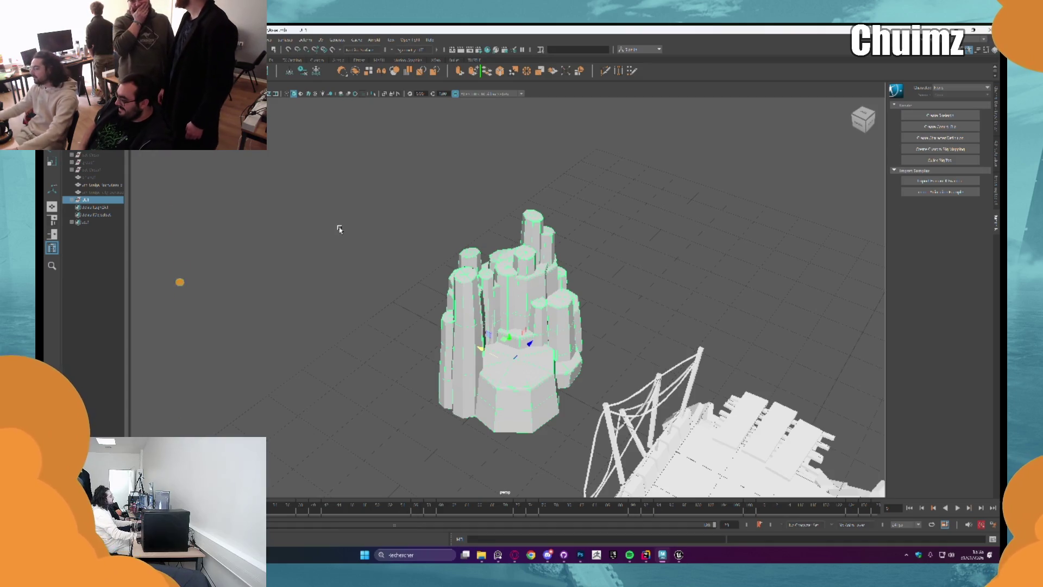
mouse_move(490, 300)
left_mouse_down()
mouse_move(565, 296)
mouse_move(541, 302)
left_mouse_up()
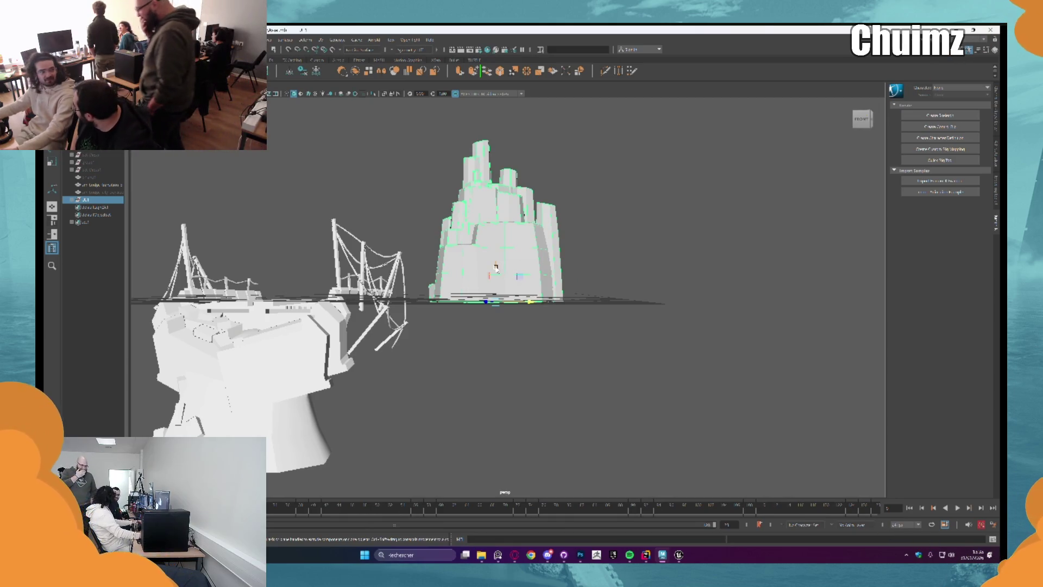
mouse_move(496, 266)
left_mouse_down()
mouse_move(495, 413)
mouse_move(507, 358)
mouse_move(473, 331)
mouse_move(323, 309)
mouse_move(361, 233)
mouse_move(446, 390)
mouse_move(470, 365)
mouse_move(421, 374)
left_mouse_up()
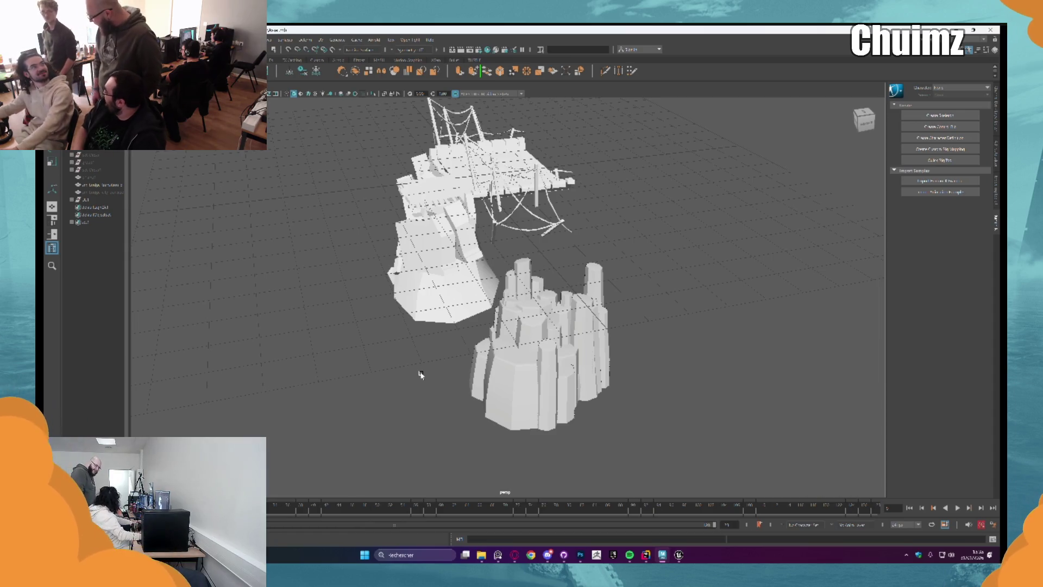
mouse_move(579, 292)
left_mouse_down()
mouse_move(629, 268)
mouse_move(459, 251)
left_mouse_up()
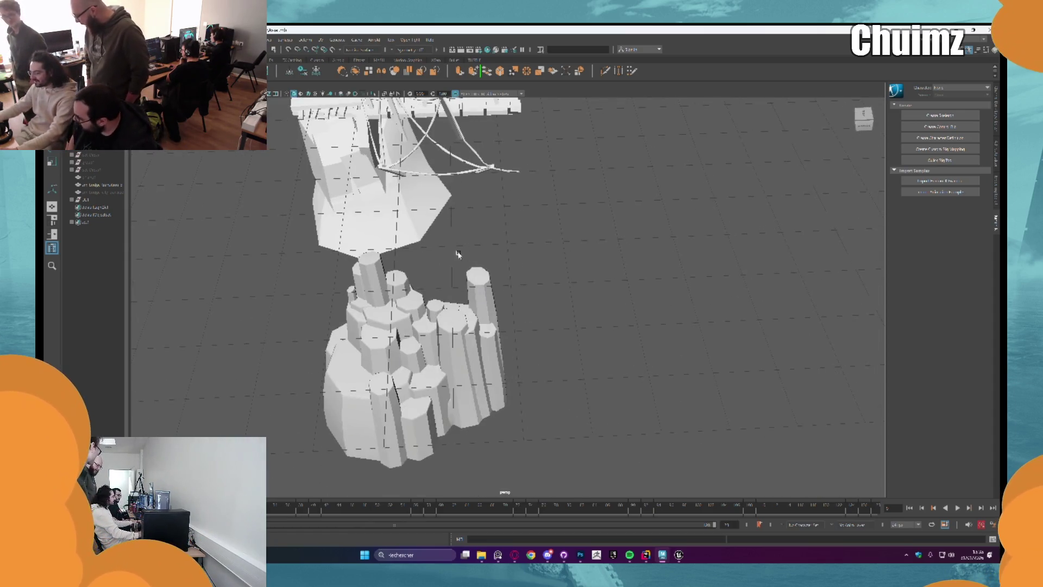
Expand the rock pillar group and hide two of its column sets.
left_click(84, 199)
left_click(71, 200)
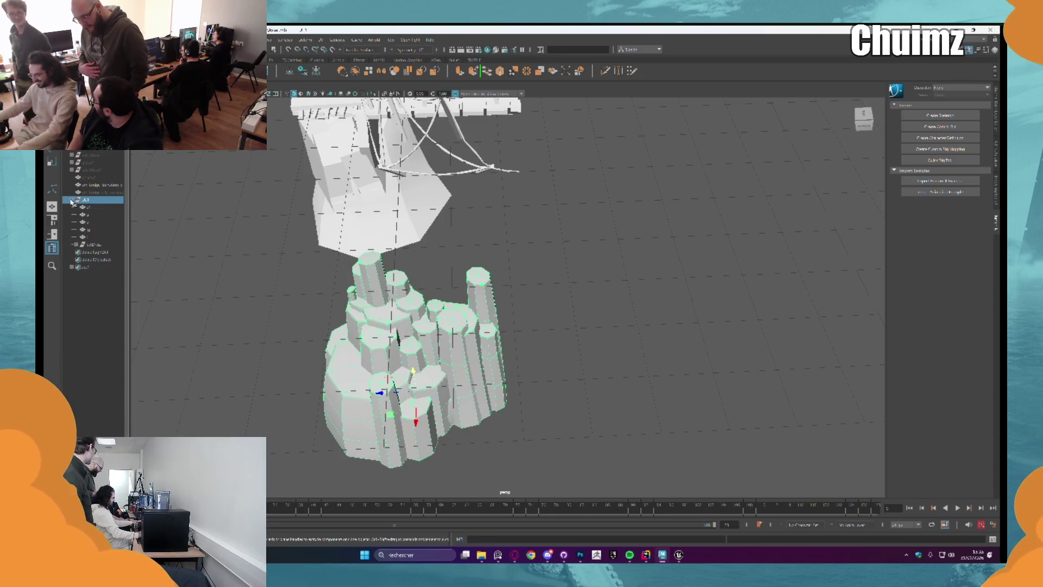
left_click(108, 245)
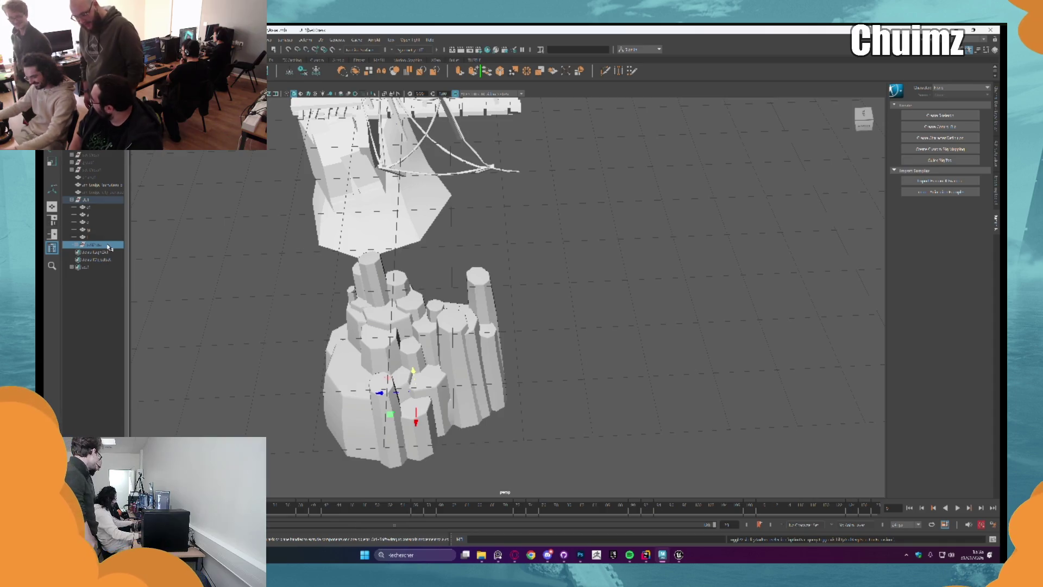
left_click(106, 236)
left_click(108, 222)
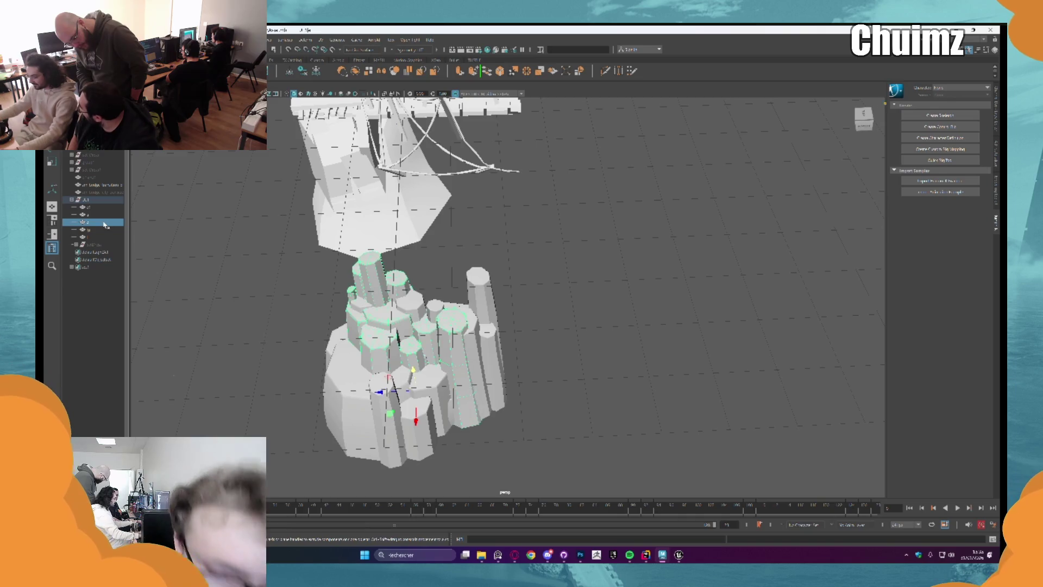
left_click(106, 214, "shift")
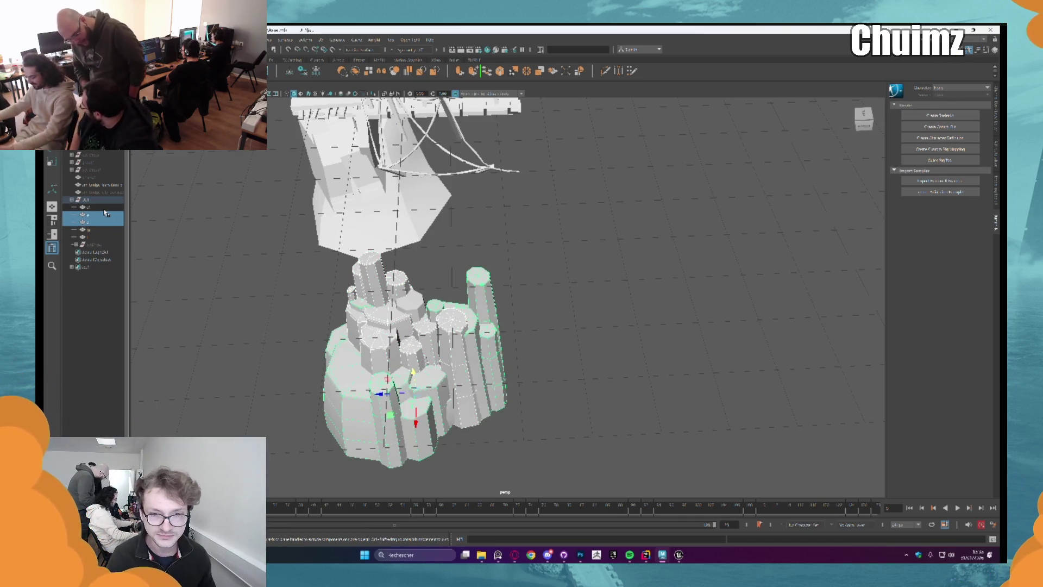
key("ctrl+h")
Move the remaining rock blocks upward and switch to rotating them.
left_click(104, 207)
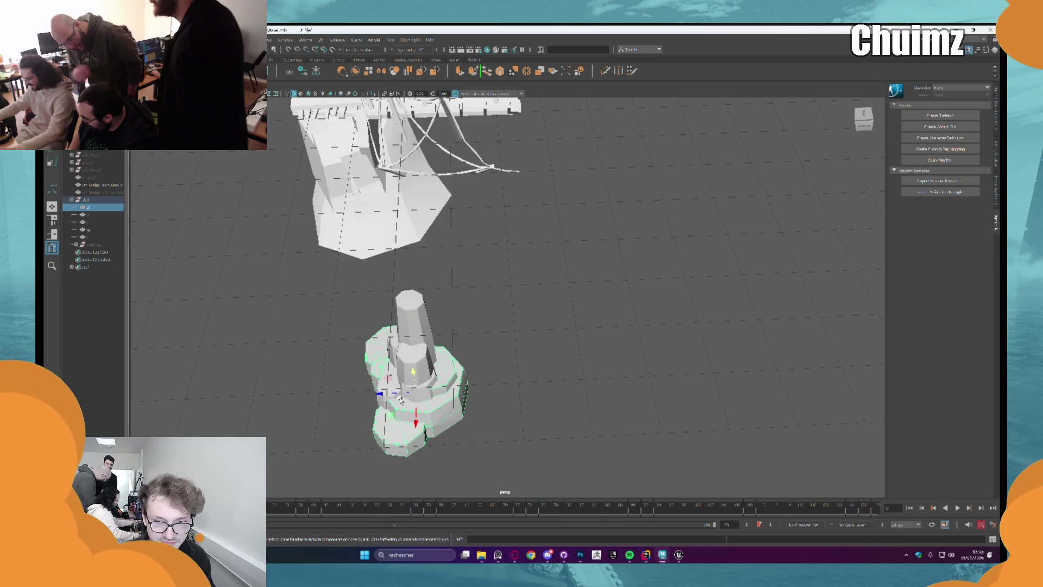
mouse_move(400, 400)
left_mouse_down()
mouse_move(418, 312)
mouse_move(437, 294)
mouse_move(431, 221)
mouse_move(521, 292)
left_mouse_up()
key("e")
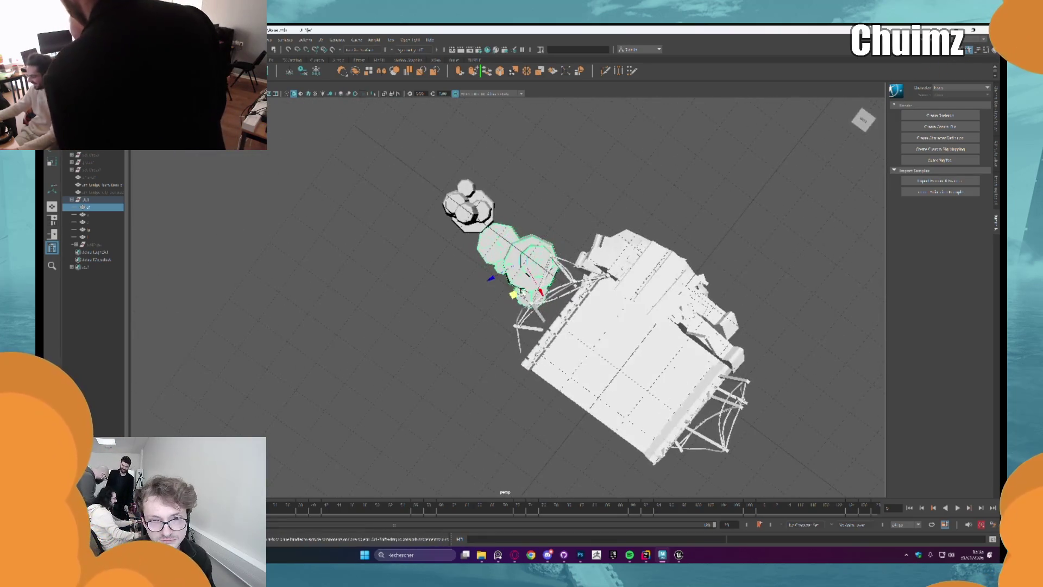
Slide the tall rock tower off the cylinders behind it and lower it into place.
left_click(465, 217)
left_click_drag(464, 217, 529, 188)
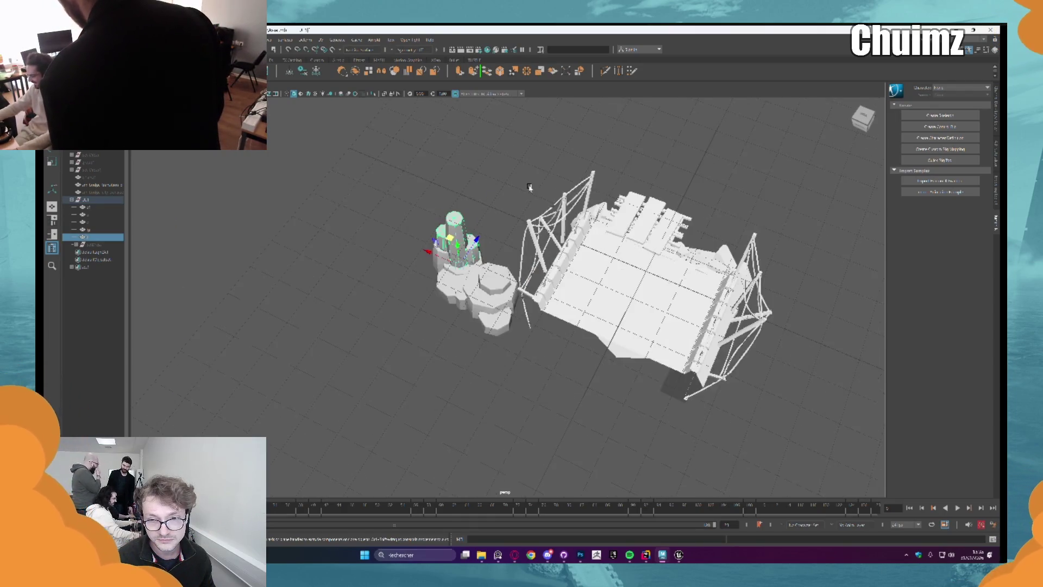
key("f")
left_click_drag(505, 300, 560, 300)
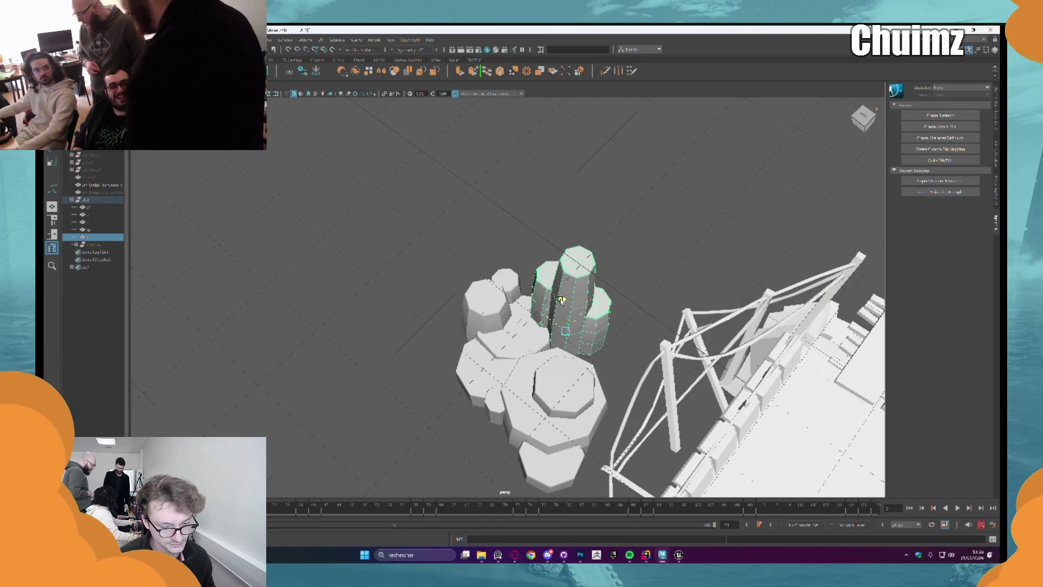
left_click_drag(560, 300, 561, 310)
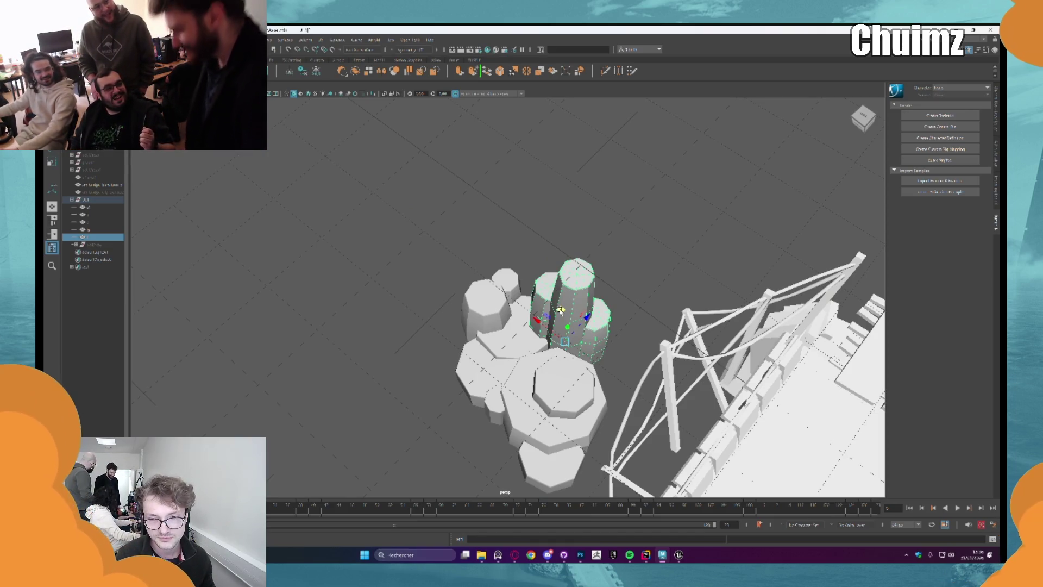
mouse_move(561, 310)
left_mouse_down()
mouse_move(568, 288)
mouse_move(559, 302)
mouse_move(592, 300)
mouse_move(516, 282)
mouse_move(441, 302)
left_mouse_up()
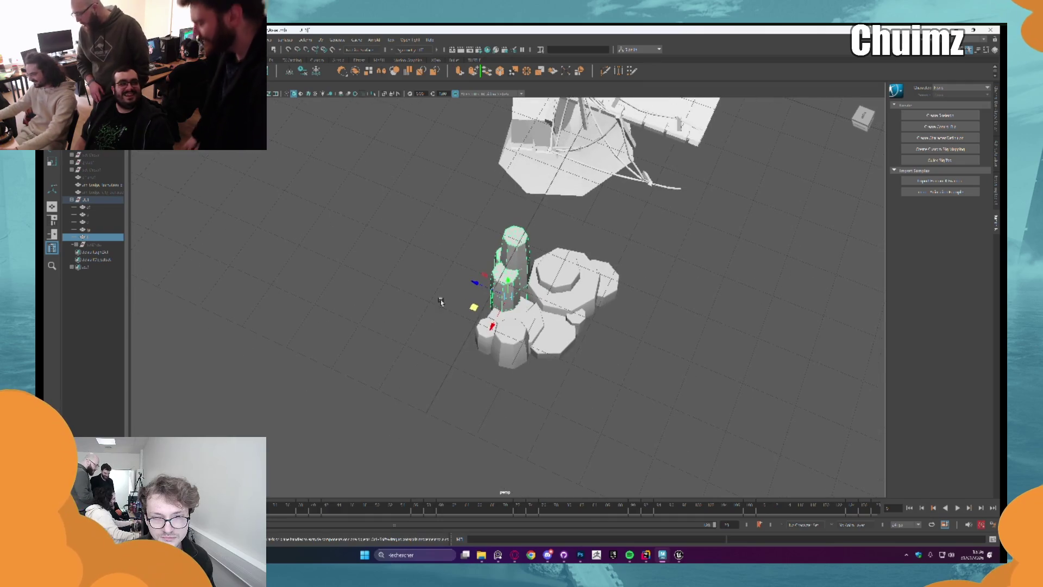
Move the larger column cluster down and left, rotate it, and show the Channel Box.
left_click(102, 222)
mouse_move(474, 344)
left_mouse_down()
mouse_move(456, 380)
mouse_move(470, 404)
mouse_move(529, 384)
mouse_move(478, 400)
mouse_move(535, 354)
mouse_move(538, 281)
left_mouse_up()
key("e")
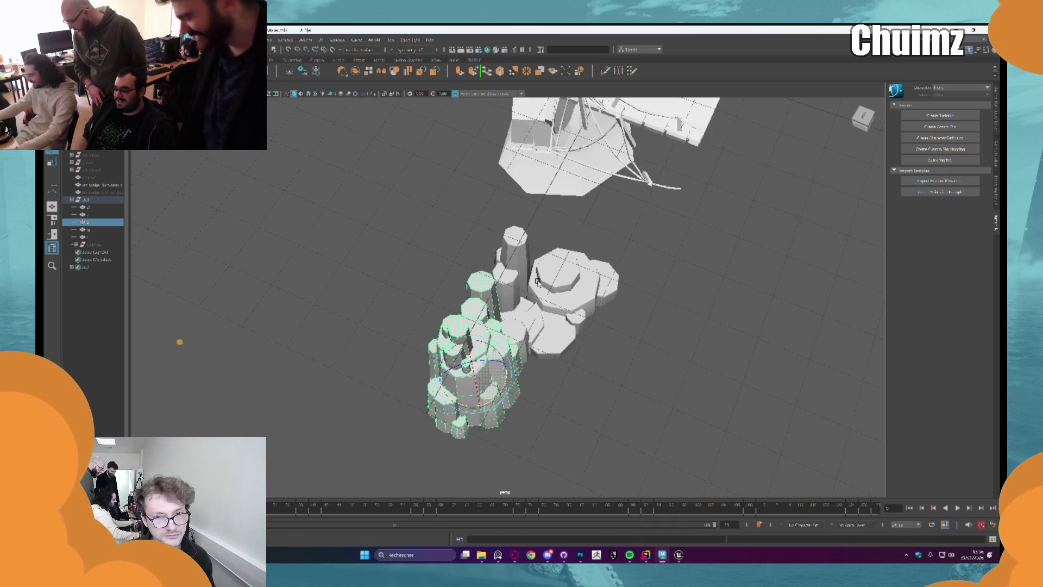
mouse_move(538, 282)
left_mouse_down("alt")
mouse_move(558, 366)
mouse_move(540, 273)
left_mouse_up("alt")
left_click(998, 116)
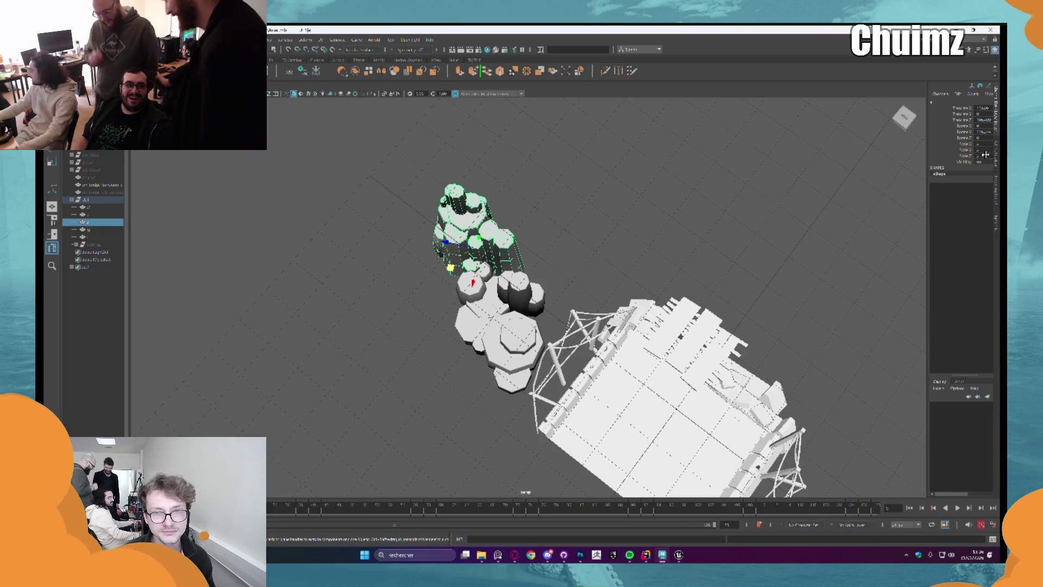
Switch to shaded display and enlarge the rock cluster's X and Y scale.
mouse_move(703, 172)
left_mouse_down("alt")
mouse_move(671, 158)
mouse_move(633, 263)
mouse_move(603, 246)
left_mouse_up("alt")
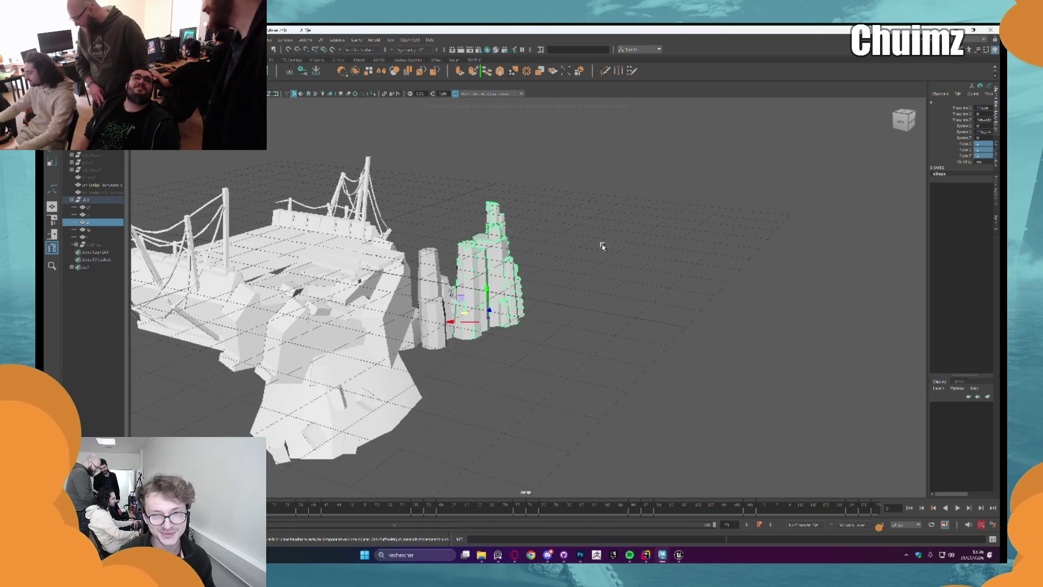
key("5")
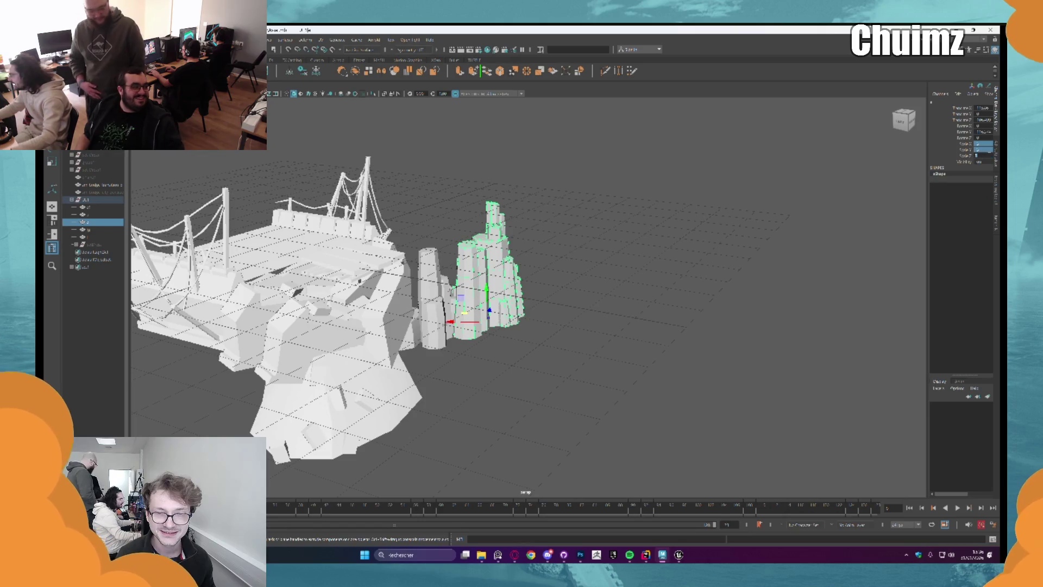
left_click_drag(986, 159, 994, 159)
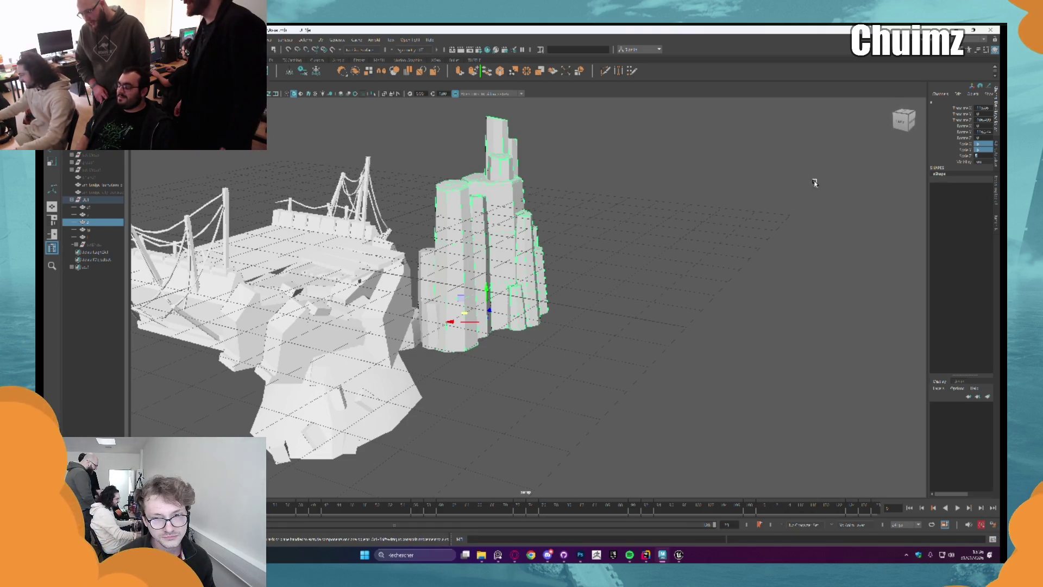
scroll(672, 244, "up", 2)
left_click_drag(673, 244, 587, 298)
scroll(517, 359, "up", 2)
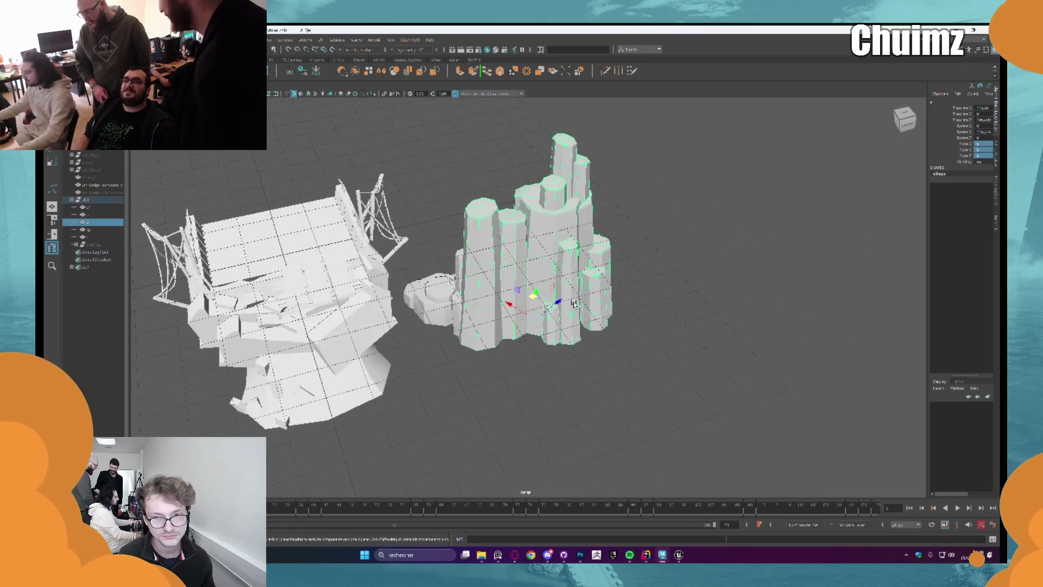
mouse_move(518, 359)
left_mouse_down()
mouse_move(538, 325)
mouse_move(502, 294)
mouse_move(510, 314)
mouse_move(540, 289)
mouse_move(565, 321)
mouse_move(558, 358)
left_mouse_up()
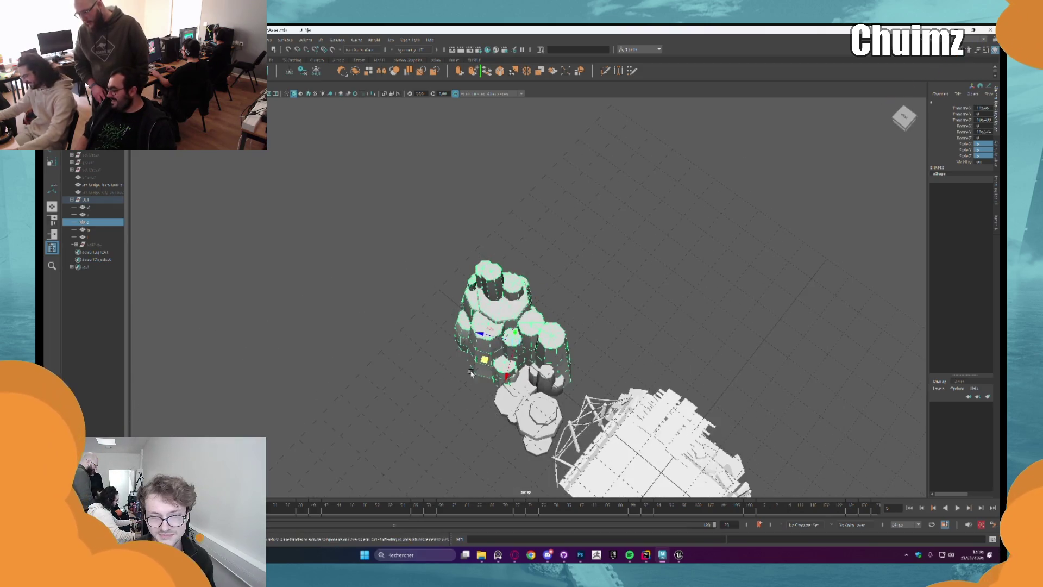
Move the rock cluster up and left and rotate it to a new orientation.
mouse_move(468, 375)
left_mouse_down()
mouse_move(466, 349)
mouse_move(504, 361)
left_mouse_up()
key("e")
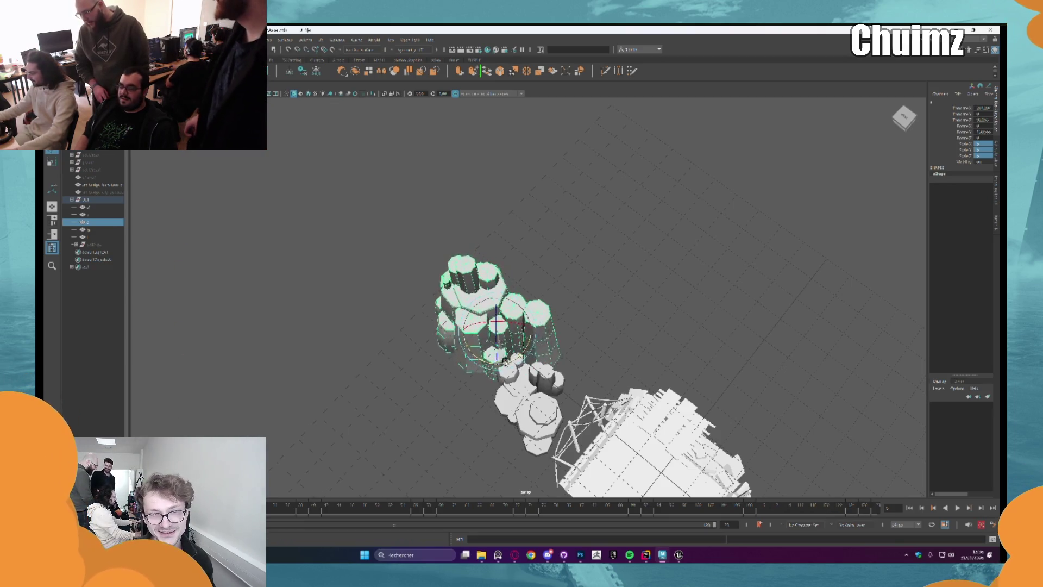
key("w")
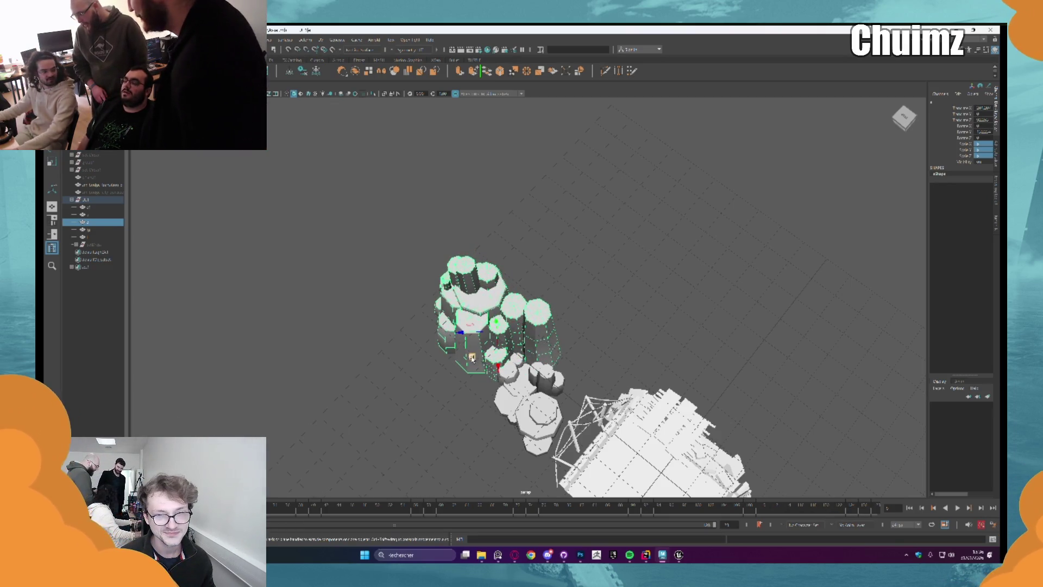
left_click_drag(471, 357, 465, 354)
left_click_drag(567, 376, 480, 378, "alt")
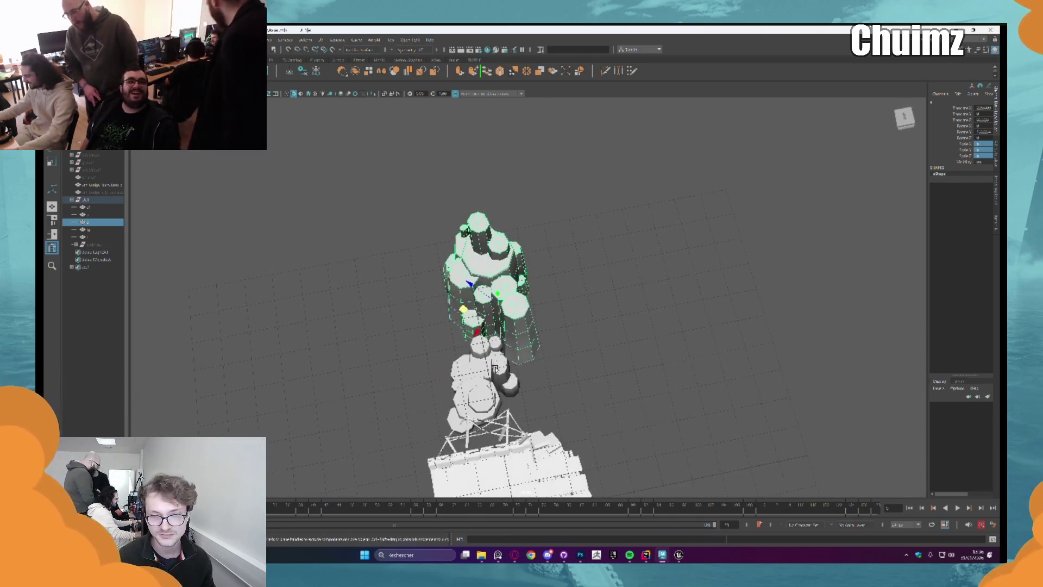
Shift the lower rock cluster left and move a small rock down and left.
left_click(481, 379)
left_click(499, 369)
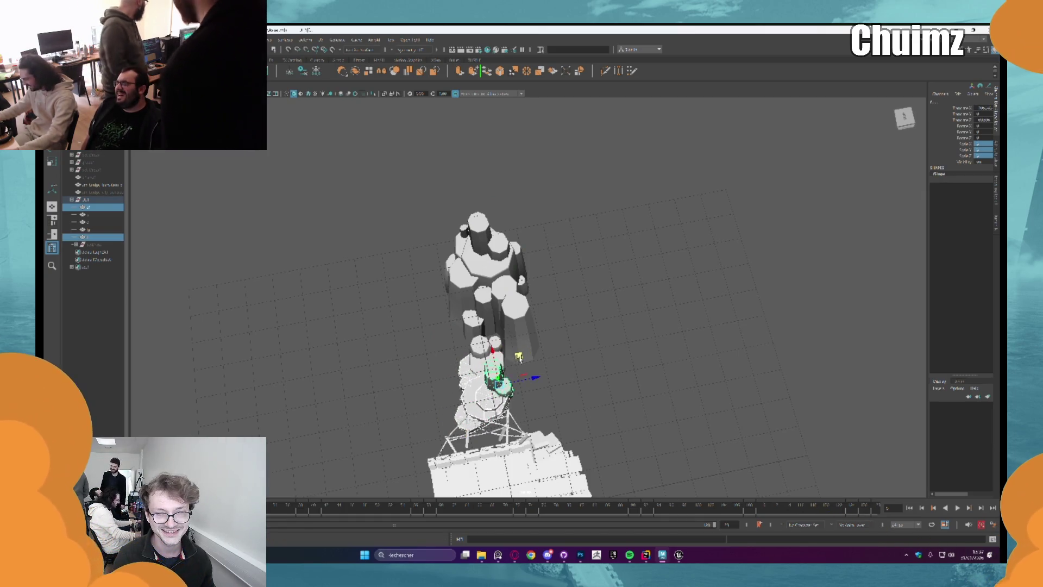
left_click(476, 391)
left_click_drag(446, 411, 414, 413)
left_click(486, 379)
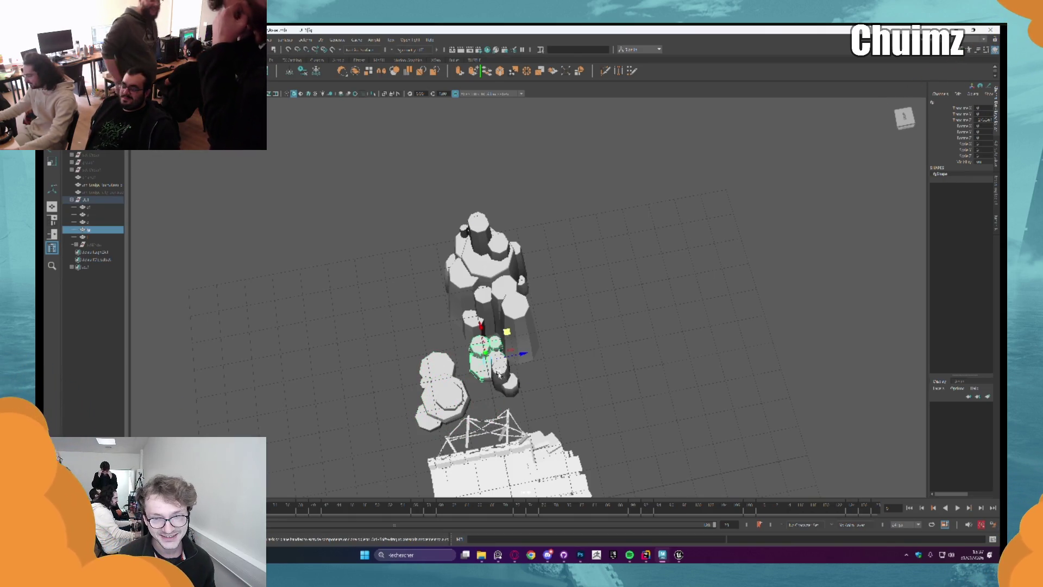
left_click(501, 375)
left_click_drag(526, 352, 502, 372)
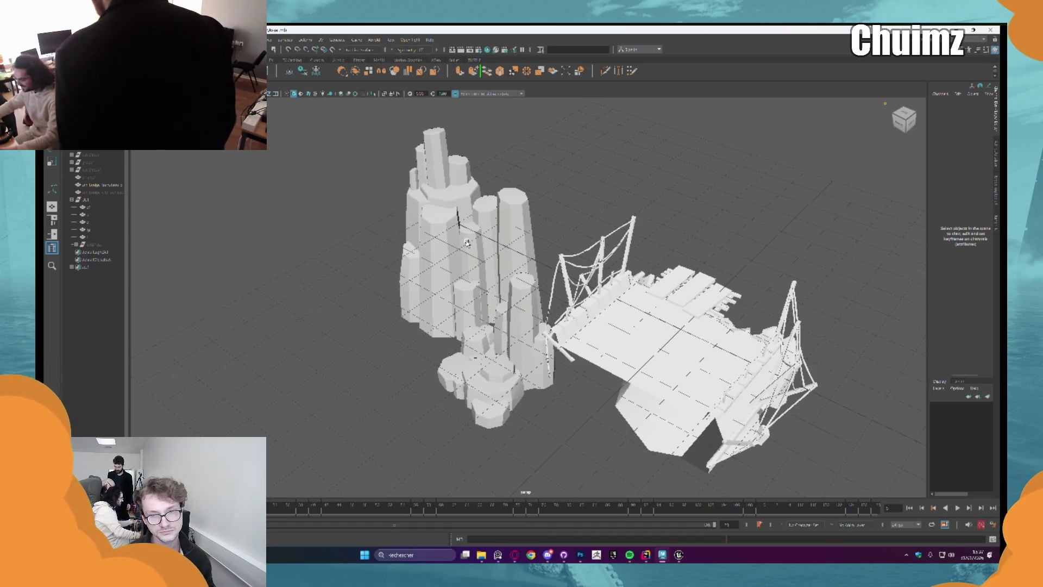
Orbit around the rock pillars from top-down, low side and upright angles.
scroll(470, 242, "down", 3)
left_click_drag(513, 277, 520, 283)
scroll(526, 288, "up", 3)
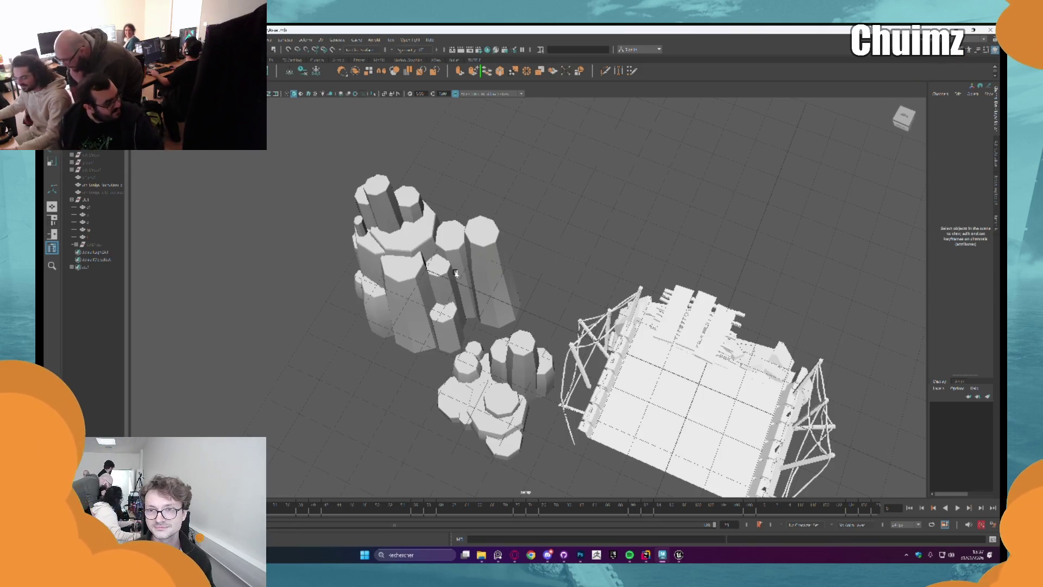
mouse_move(455, 273)
left_mouse_down()
mouse_move(551, 295)
mouse_move(544, 276)
mouse_move(564, 285)
left_mouse_up()
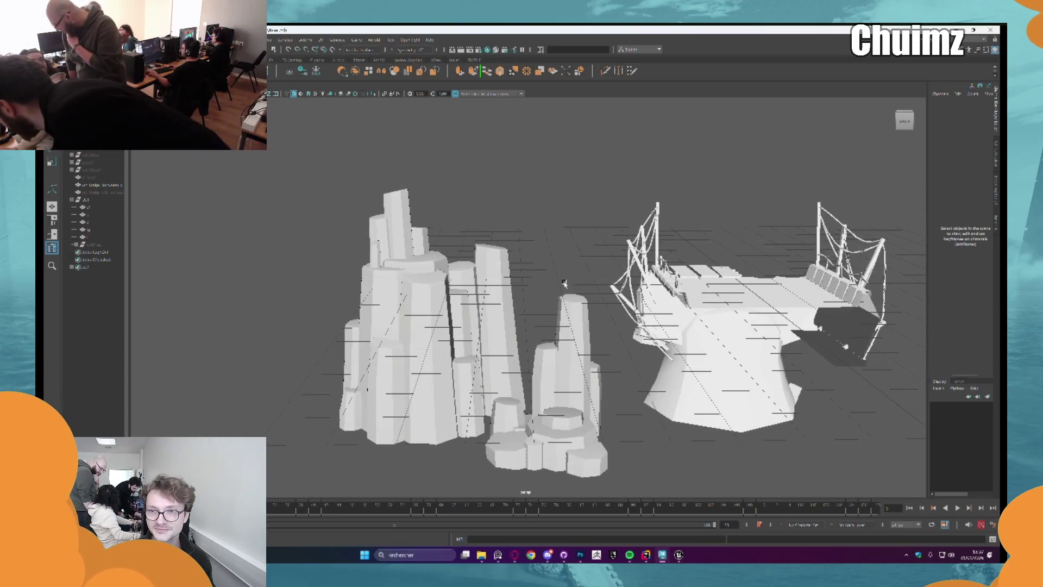
left_click_drag(526, 319, 534, 307)
left_click_drag(505, 385, 533, 314)
Delete one object from the rock group and select the rock group.
left_click(90, 215)
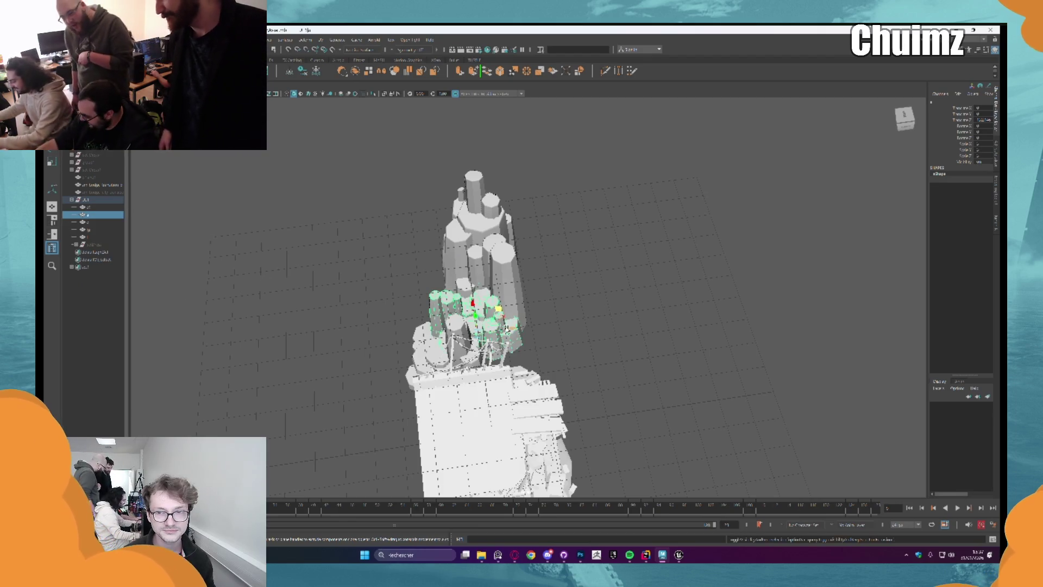
key("Delete")
left_click(109, 238)
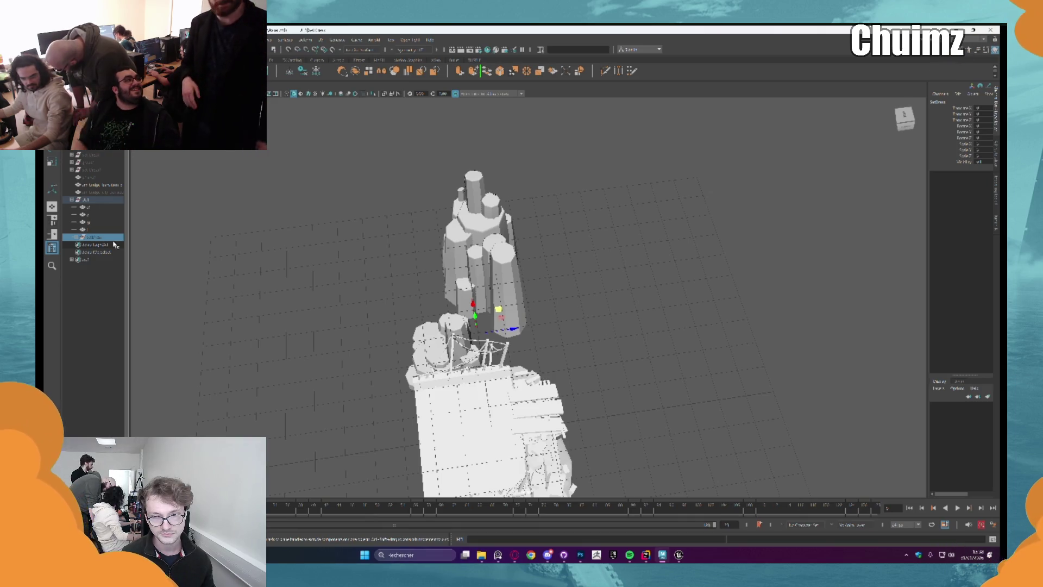
Inspect the rock column and bridge, then select the dressing-piece group beside the pillar.
scroll(174, 236, "up", 3)
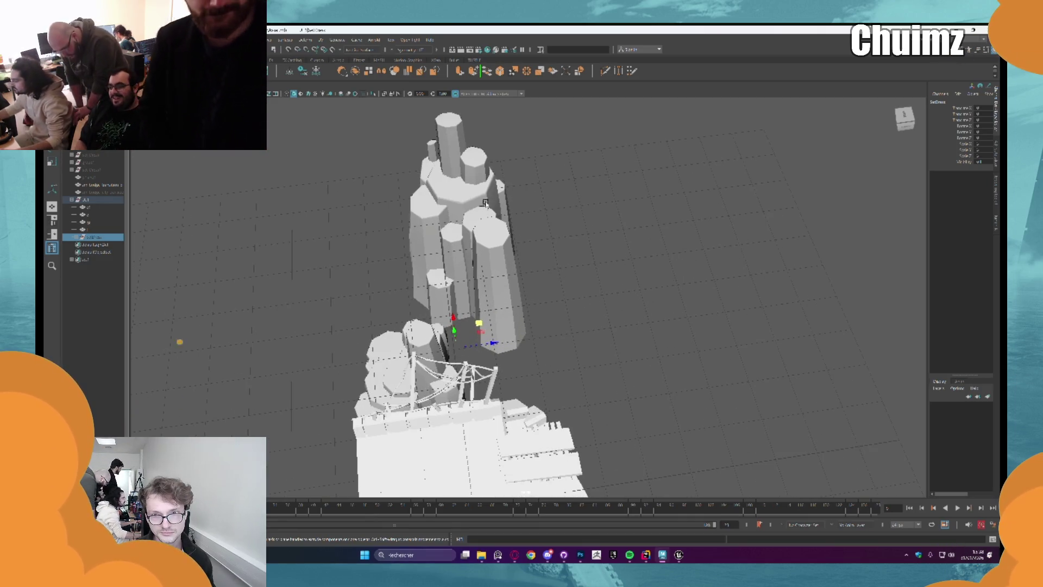
left_click(538, 185)
mouse_move(540, 201)
left_mouse_down()
mouse_move(636, 193)
mouse_move(607, 191)
mouse_move(621, 197)
left_mouse_up()
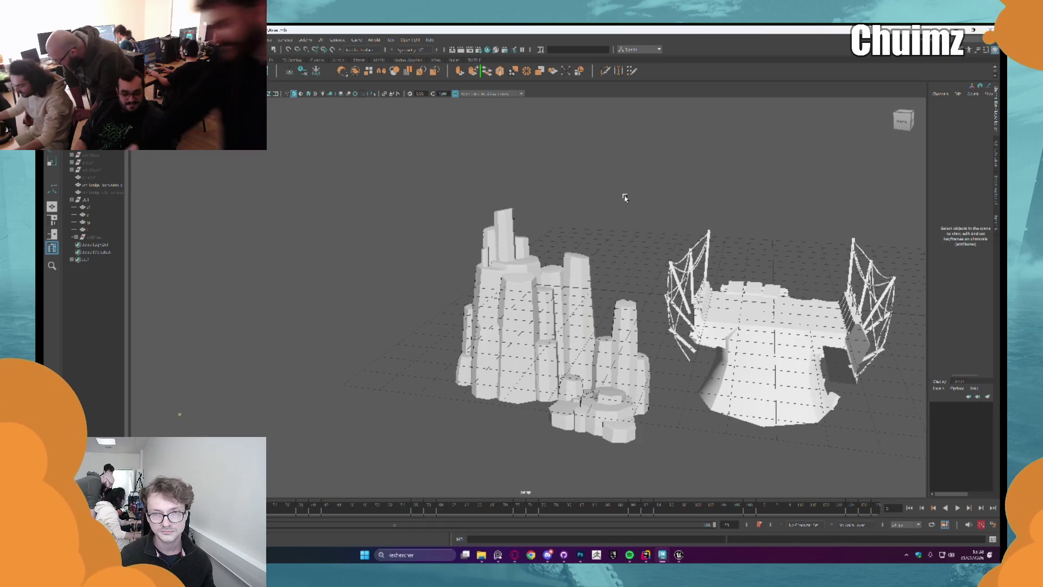
mouse_move(624, 206)
left_mouse_down()
mouse_move(582, 252)
mouse_move(605, 235)
mouse_move(553, 185)
left_mouse_up()
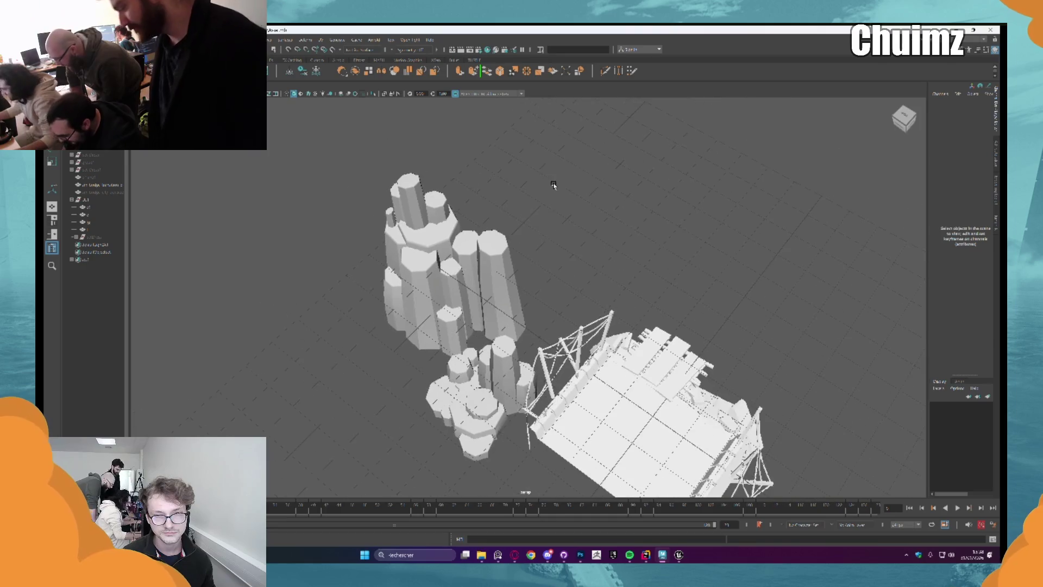
mouse_move(530, 266)
left_mouse_down()
mouse_move(500, 256)
mouse_move(612, 248)
left_mouse_up()
left_click(500, 257)
left_click(612, 250)
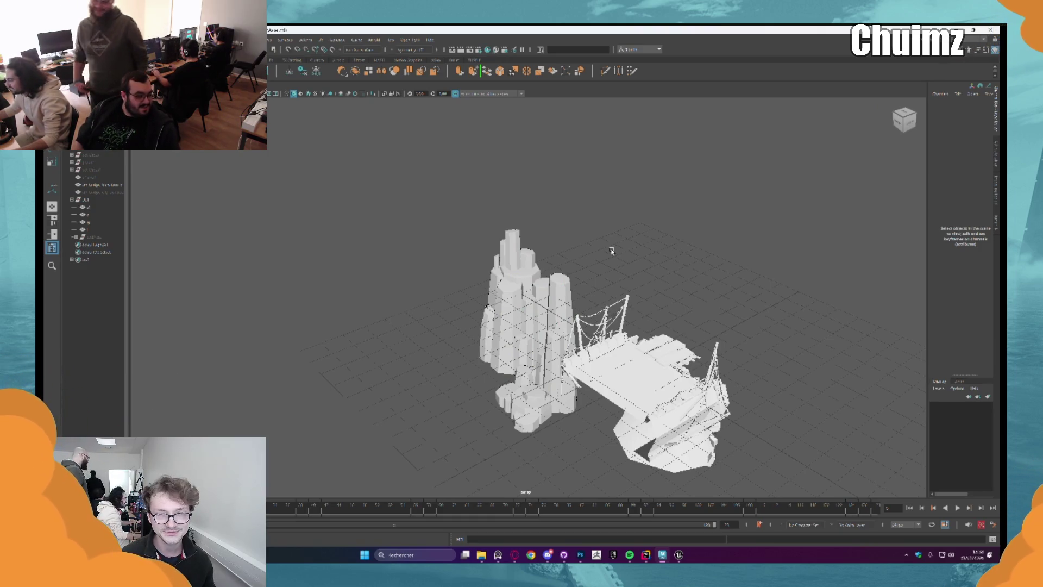
mouse_move(611, 250)
left_mouse_down()
mouse_move(628, 270)
mouse_move(534, 286)
mouse_move(553, 250)
left_mouse_up()
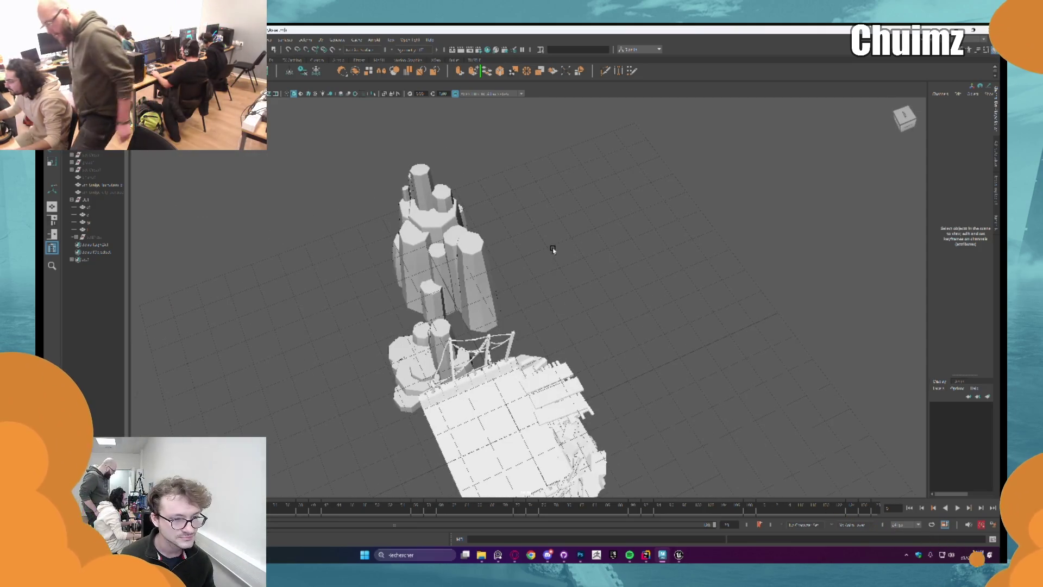
mouse_move(553, 249)
left_mouse_down()
mouse_move(564, 275)
mouse_move(551, 279)
left_mouse_up()
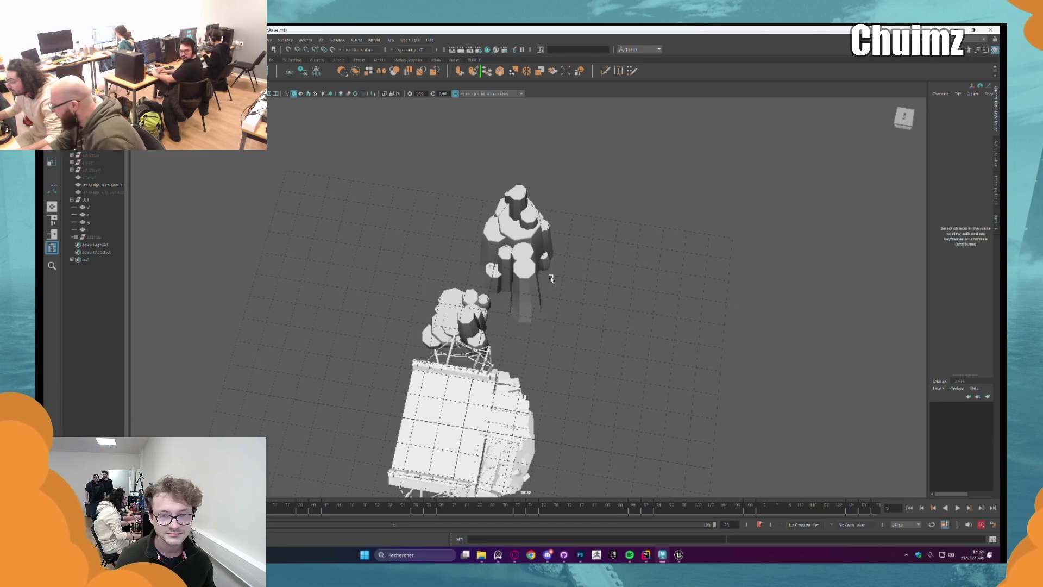
left_click(107, 239)
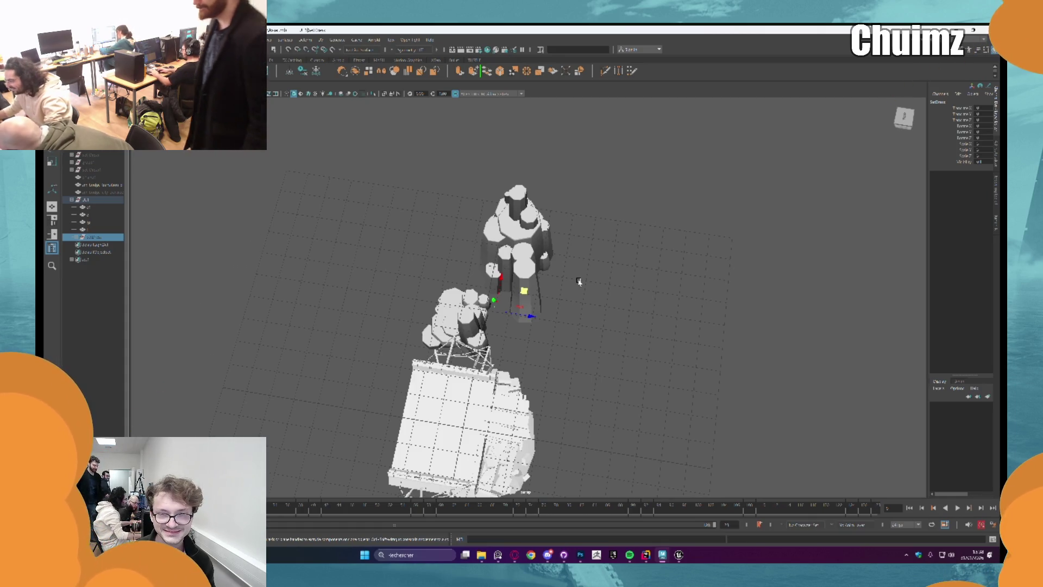
Expand the dressing group, select the coral branch, and rotate it on the pillar top.
scroll(580, 282, "up", 2)
scroll(481, 316, "up", 5)
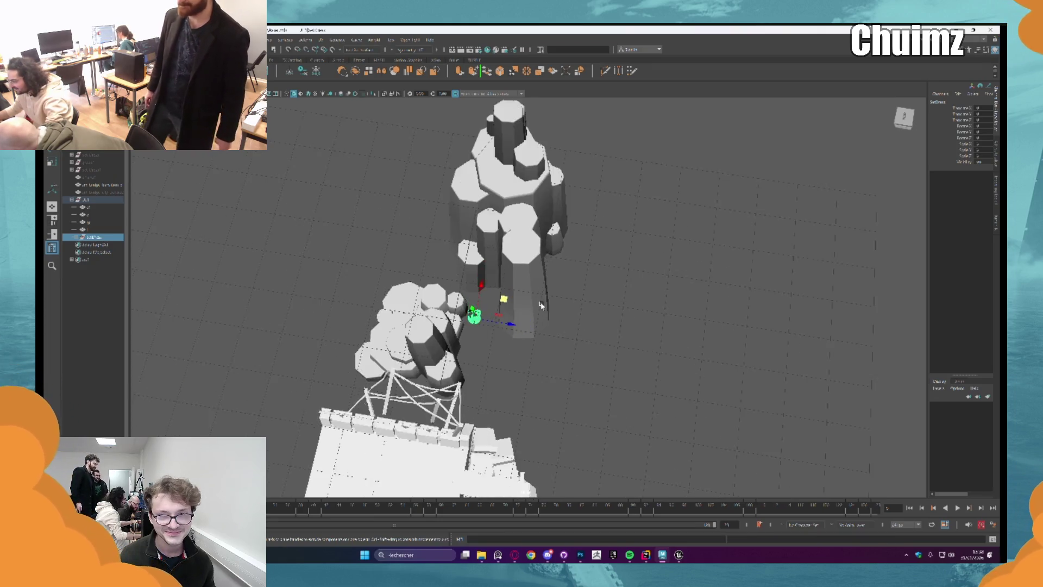
key("f")
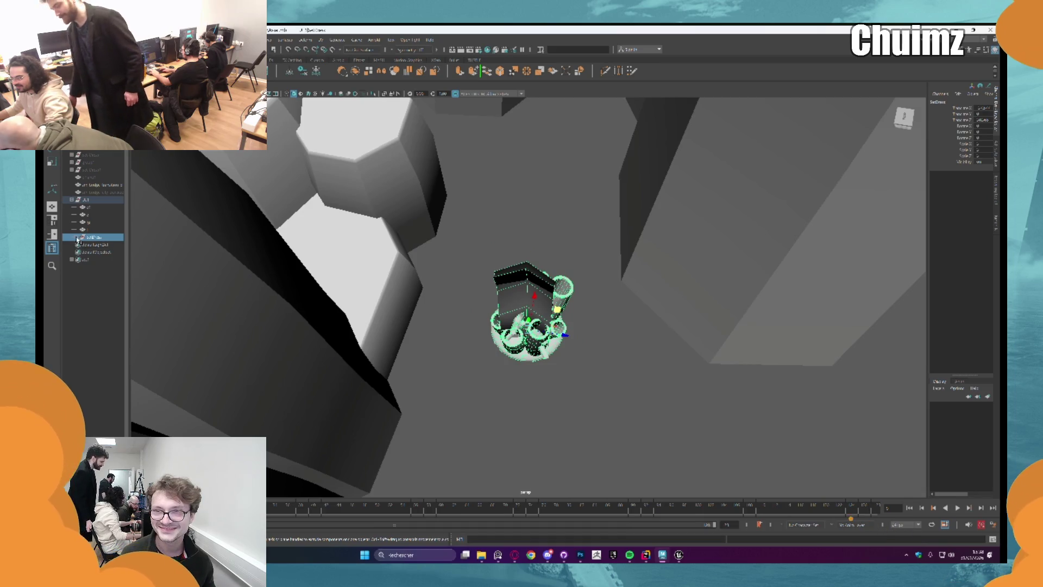
left_click(77, 238)
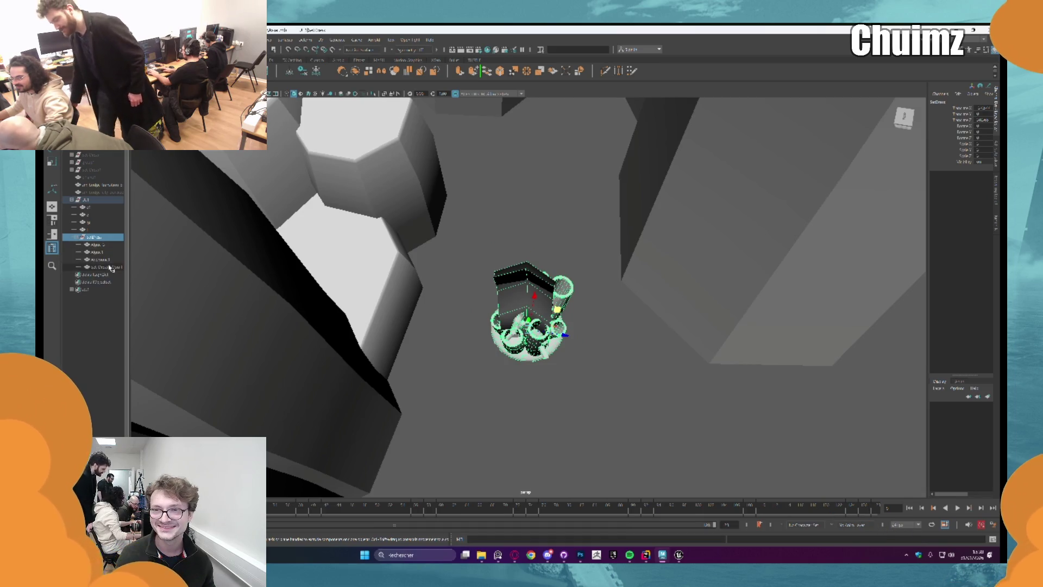
left_click(103, 266)
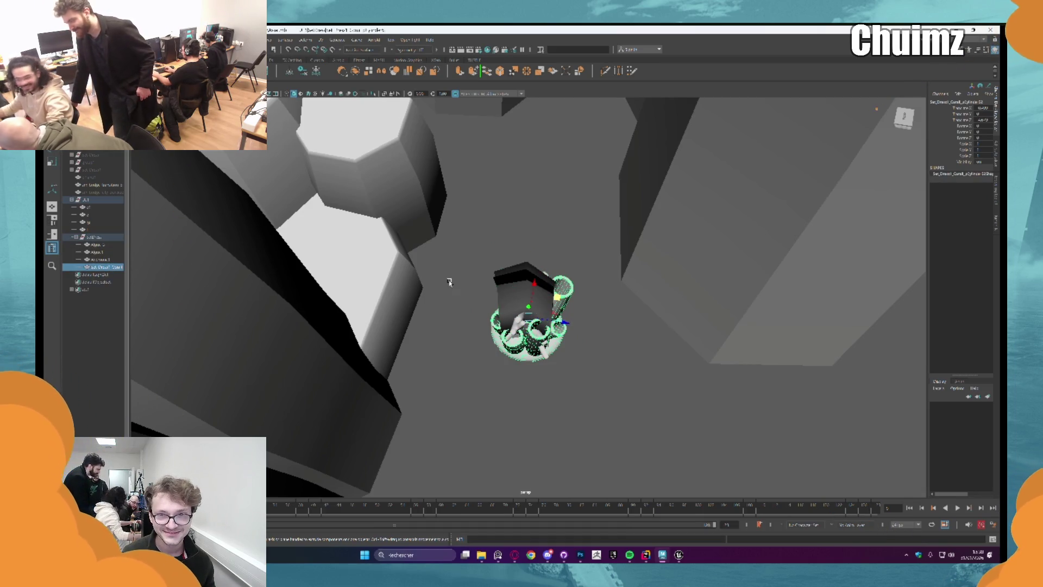
left_click(100, 260)
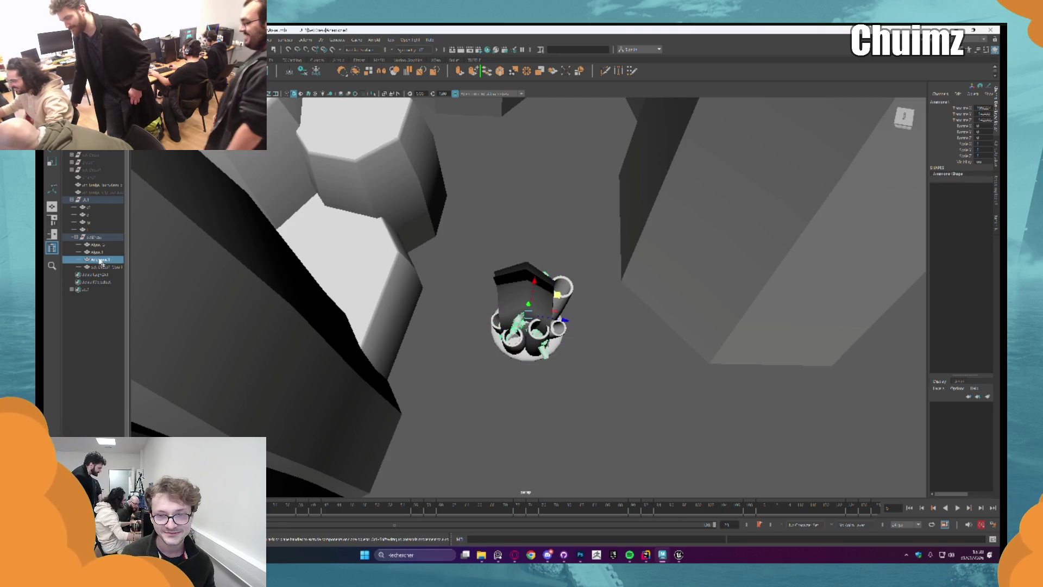
mouse_move(186, 256)
left_mouse_down()
mouse_move(378, 227)
mouse_move(550, 336)
mouse_move(456, 193)
mouse_move(383, 209)
mouse_move(386, 227)
mouse_move(543, 313)
mouse_move(531, 227)
mouse_move(559, 302)
mouse_move(559, 267)
mouse_move(550, 356)
mouse_move(552, 280)
mouse_move(554, 324)
mouse_move(571, 307)
mouse_move(585, 315)
left_mouse_up()
mouse_move(558, 282)
left_mouse_down()
mouse_move(583, 307)
mouse_move(578, 280)
mouse_move(598, 304)
mouse_move(604, 294)
mouse_move(541, 262)
left_mouse_up()
Duplicate the coral branch with Ctrl+D and tilt the copy into place.
key("ctrl+d")
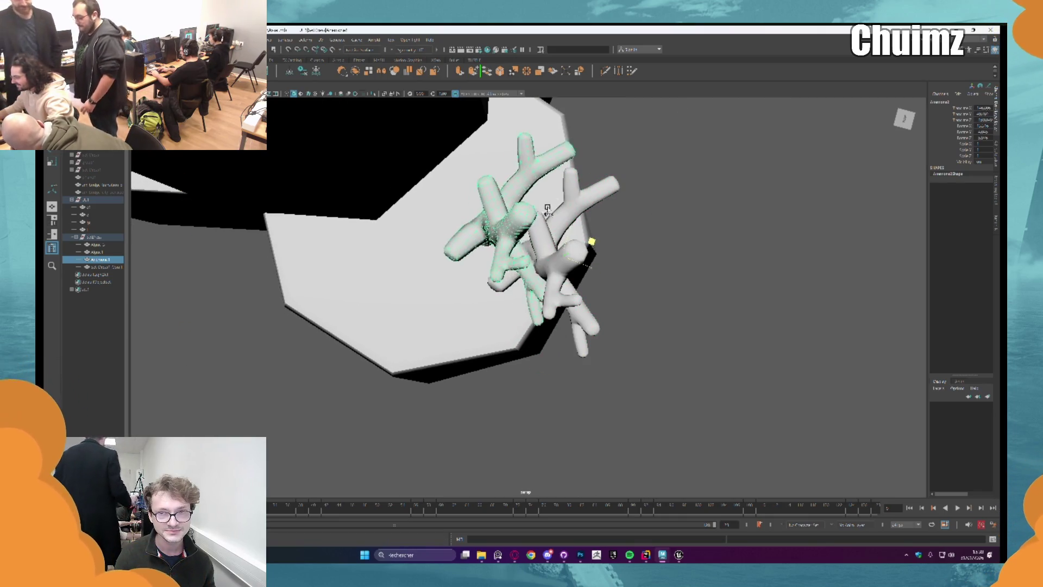
key("ctrl+d")
key("e")
left_click_drag(543, 190, 540, 247)
key("w")
key("e")
left_click_drag(510, 202, 521, 234)
mouse_move(638, 187)
left_mouse_down()
mouse_move(598, 211)
mouse_move(963, 137)
left_mouse_up()
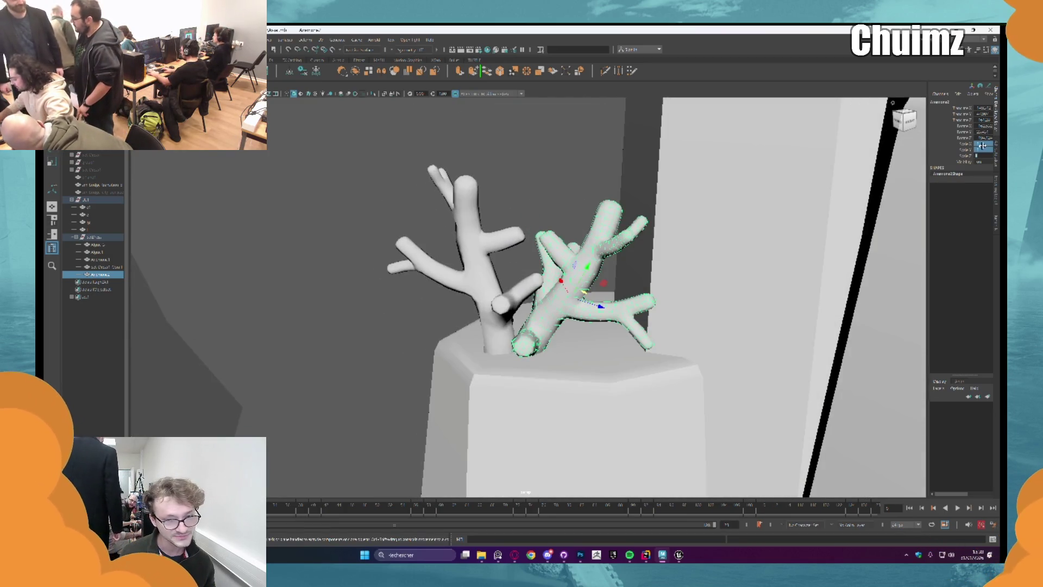
Scale down the copied coral branch and orbit to view it beside the tube coral.
left_click_drag(983, 145, 982, 156)
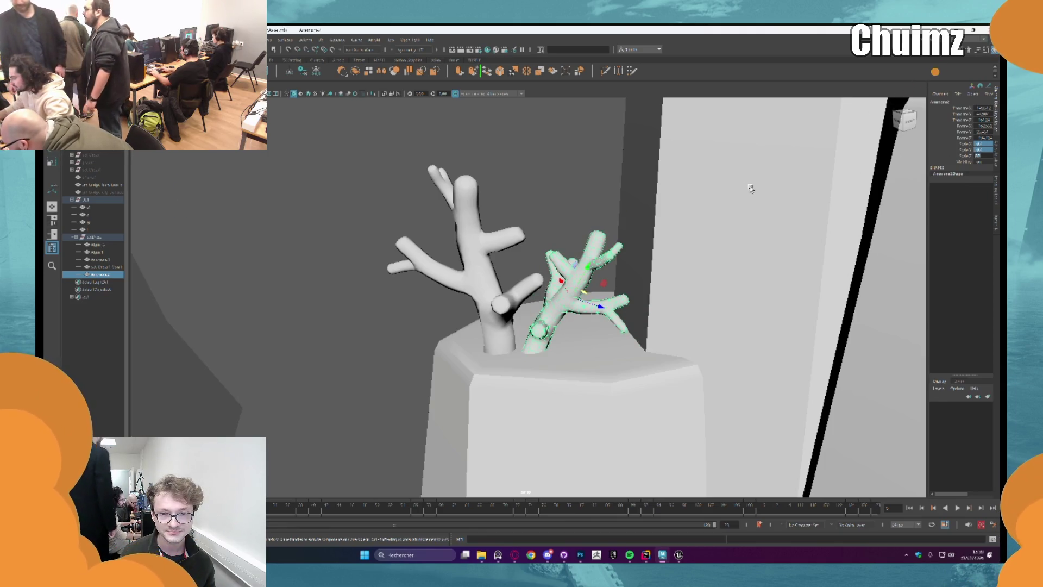
left_click(565, 282)
mouse_move(605, 286)
left_mouse_down()
mouse_move(592, 282)
mouse_move(670, 295)
mouse_move(682, 263)
left_mouse_up()
scroll(673, 282, "down", 5)
key("ctrl+space")
scroll(588, 237, "up", 4)
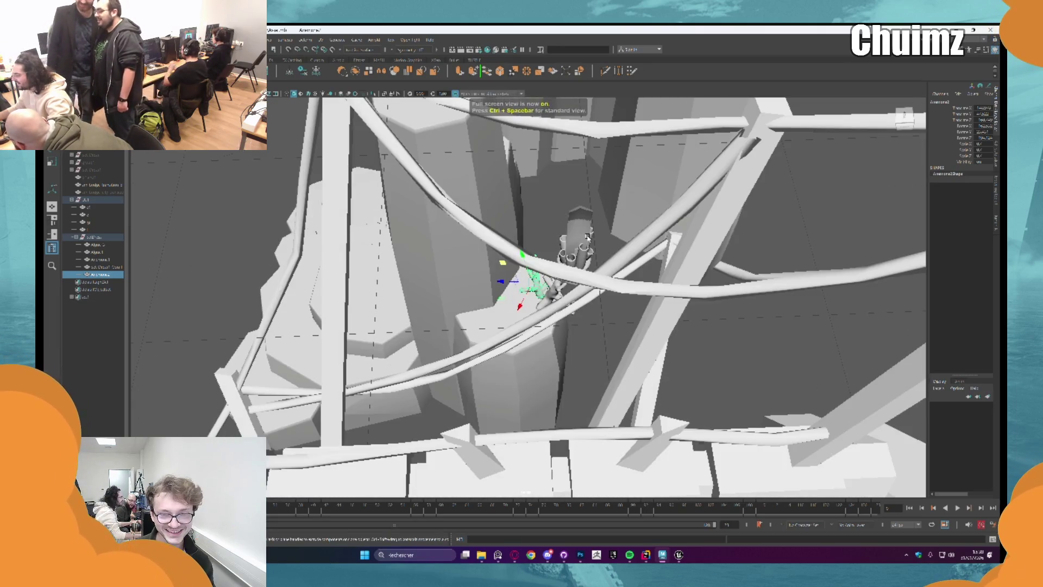
left_click_drag(588, 237, 601, 214)
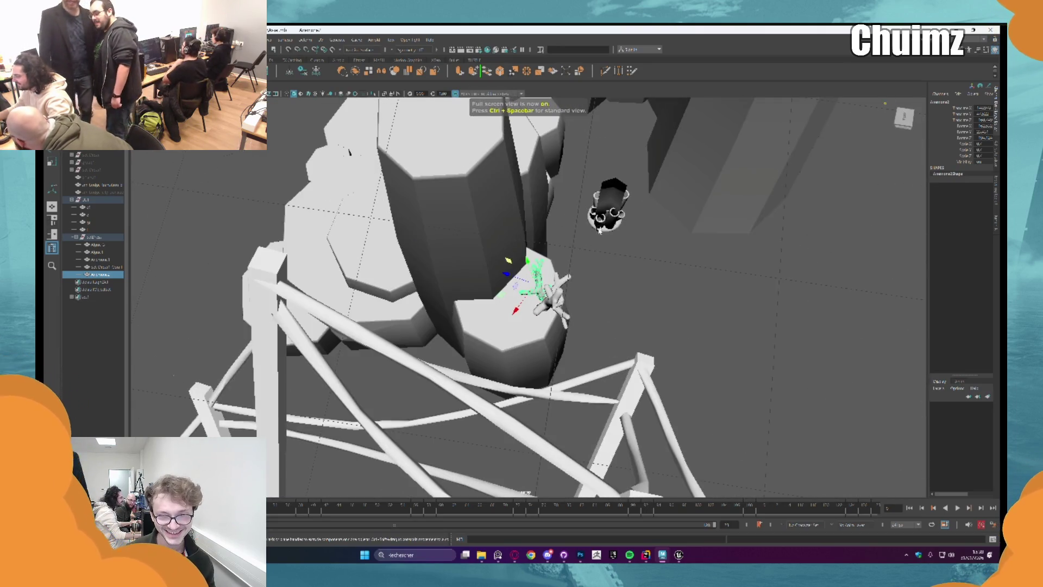
Lift the tube coral cluster from under the bridge beam up onto the rock pillar.
left_click(604, 209)
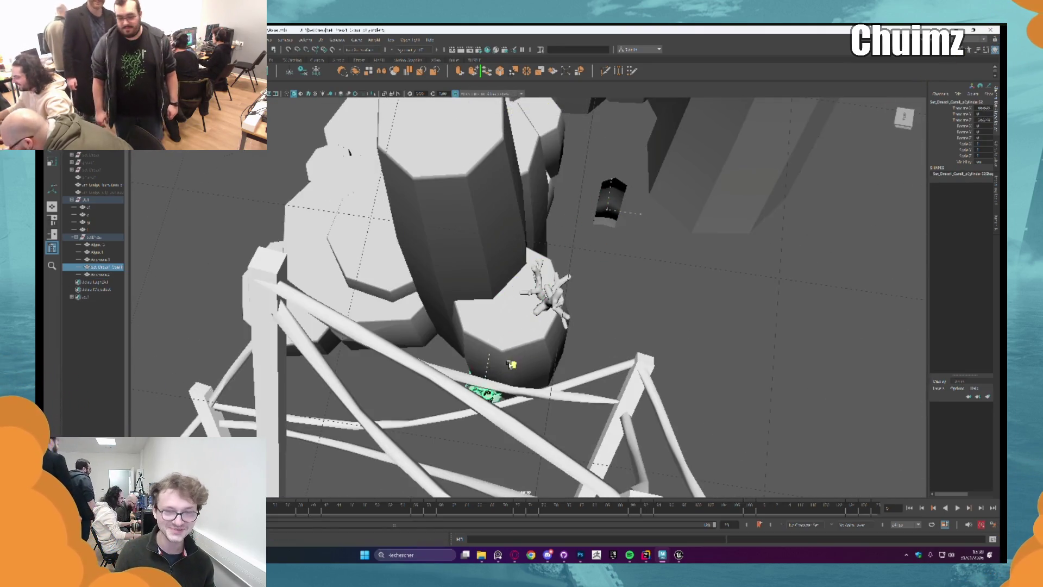
mouse_move(487, 374)
left_mouse_down()
mouse_move(486, 320)
mouse_move(525, 231)
mouse_move(536, 284)
mouse_move(523, 252)
mouse_move(535, 287)
mouse_move(516, 283)
left_mouse_up()
scroll(490, 319, "up", 5)
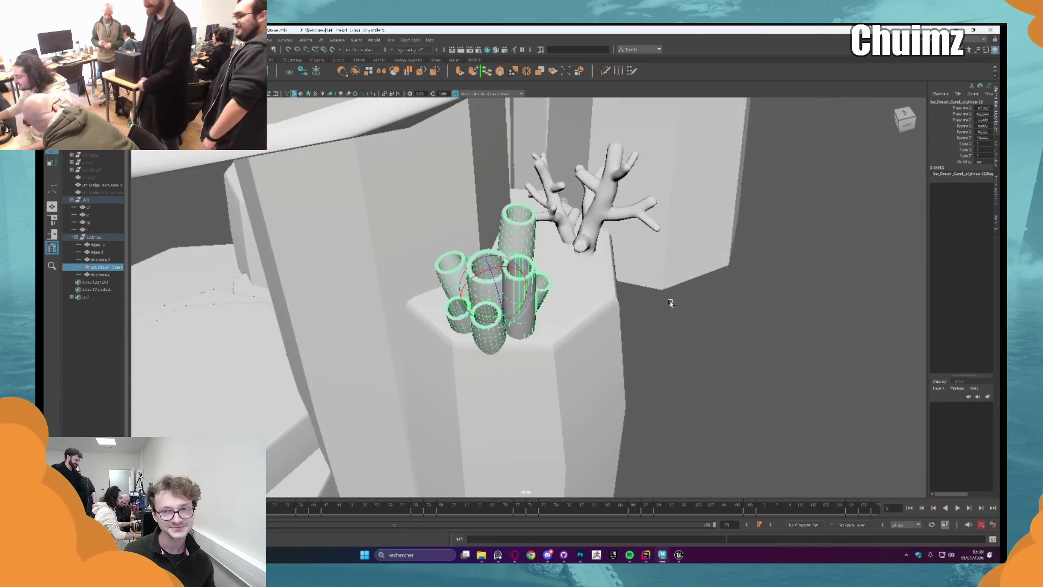
mouse_move(669, 303)
left_mouse_down()
mouse_move(659, 365)
mouse_move(657, 275)
mouse_move(635, 252)
mouse_move(564, 265)
left_mouse_up()
Nudge the tube cluster onto the pillar top beside the branching coral and tilt it slightly.
left_click(534, 297)
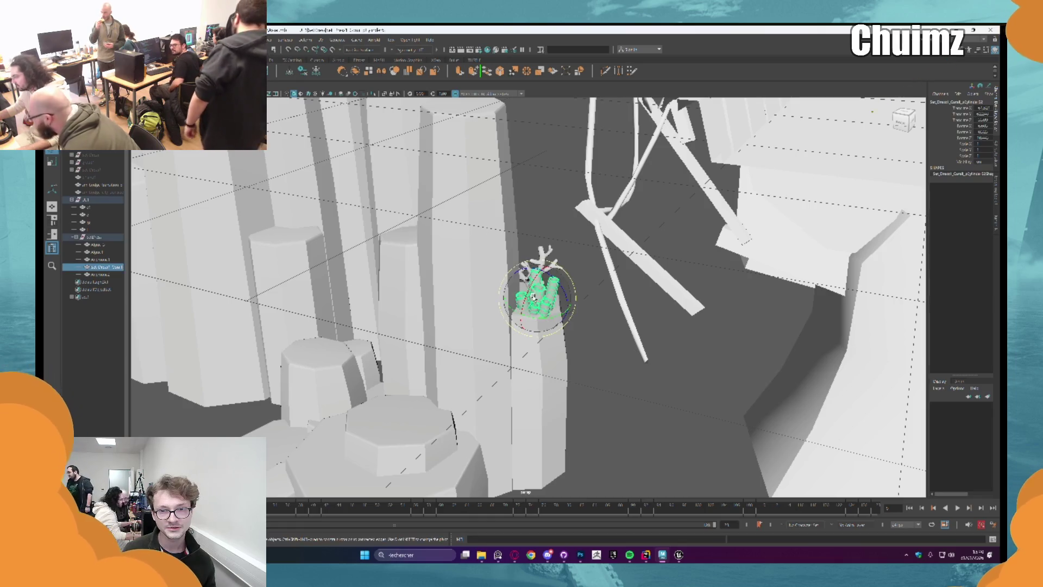
key("w")
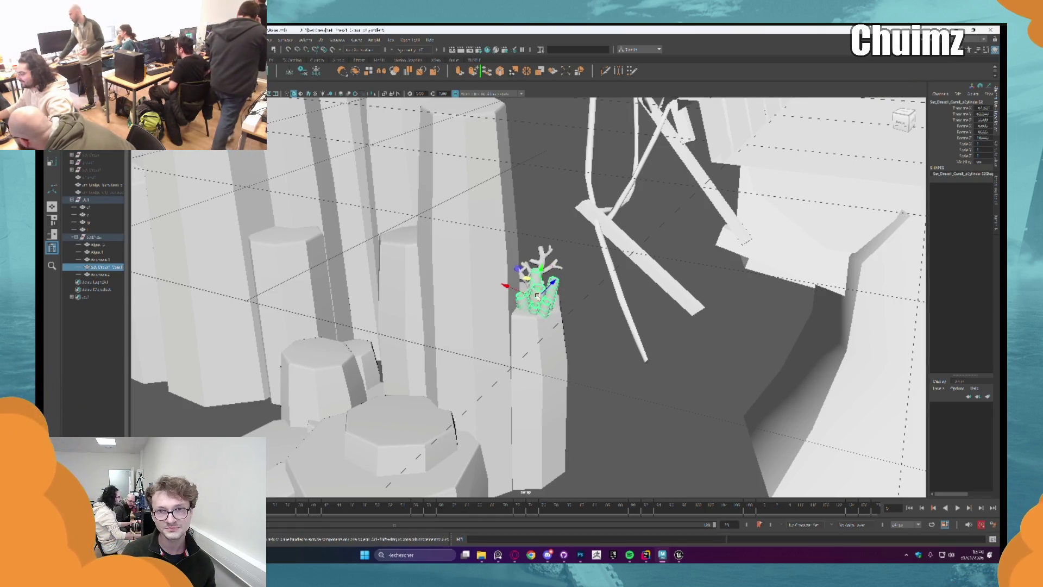
left_click_drag(536, 296, 539, 293)
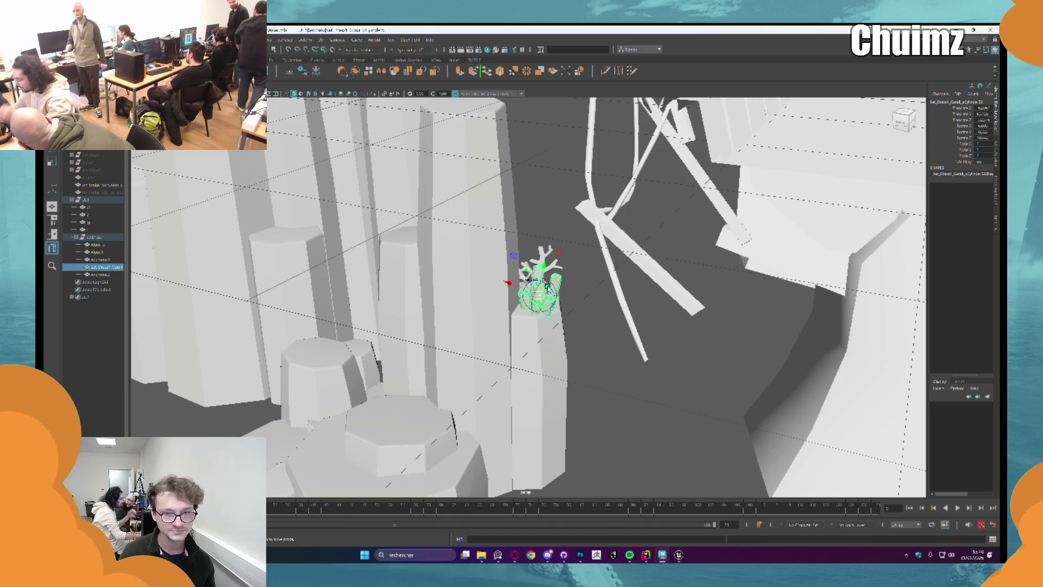
key("e")
mouse_move(558, 281)
left_mouse_down()
mouse_move(591, 296)
mouse_move(566, 285)
mouse_move(612, 275)
mouse_move(551, 313)
mouse_move(543, 291)
mouse_move(590, 303)
mouse_move(561, 274)
left_mouse_up()
left_click(599, 300)
Switch the viewport to full screen, orbit to a wide view, and select the small seaweed plane.
key("ctrl+space")
key("ctrl+space")
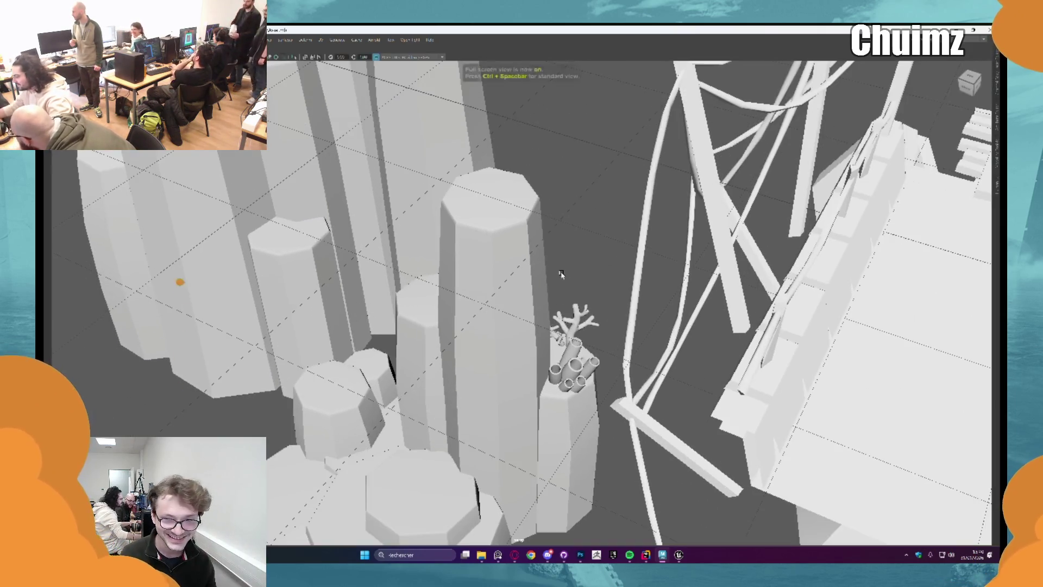
left_click_drag(522, 254, 579, 326)
left_click(589, 336)
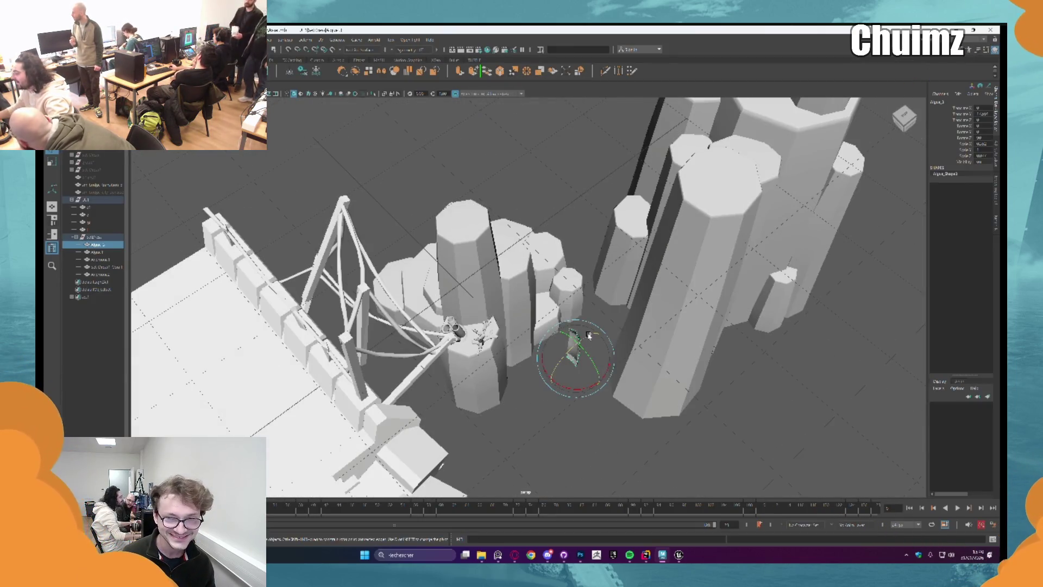
Move both seaweed planes up beside the rock column.
key("w")
scroll(598, 339, "up", 3)
left_click(594, 354, "shift")
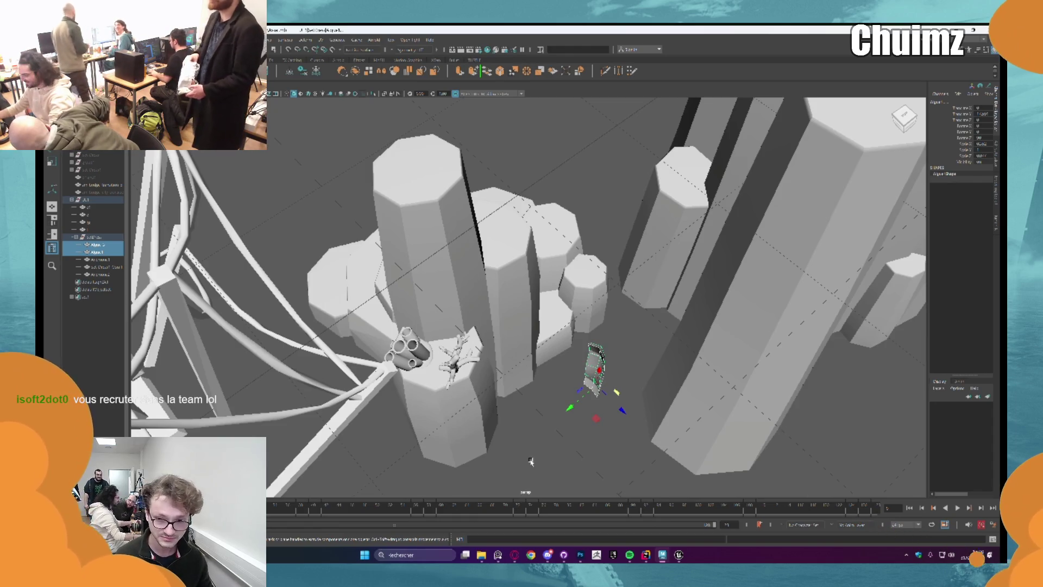
mouse_move(595, 418)
left_mouse_down()
mouse_move(456, 396)
mouse_move(523, 412)
mouse_move(506, 227)
mouse_move(597, 294)
mouse_move(495, 284)
left_mouse_up()
key("f")
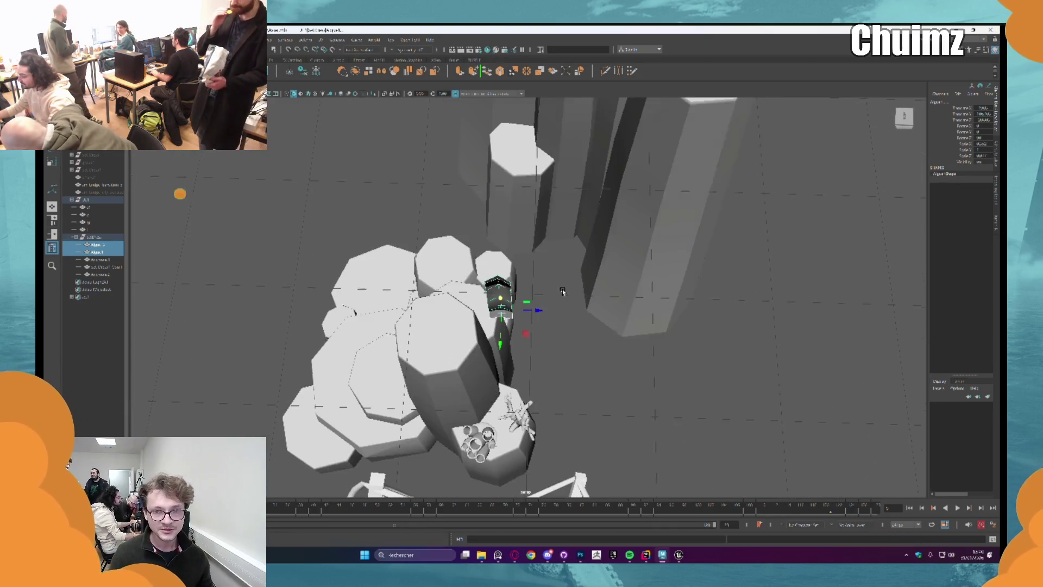
Tilt the Algae 1 seaweed plane across the ledge beside the column.
left_click(496, 283)
key("f")
mouse_move(553, 343)
left_mouse_down()
mouse_move(373, 305)
mouse_move(540, 342)
mouse_move(540, 240)
mouse_move(513, 256)
mouse_move(563, 269)
left_mouse_up()
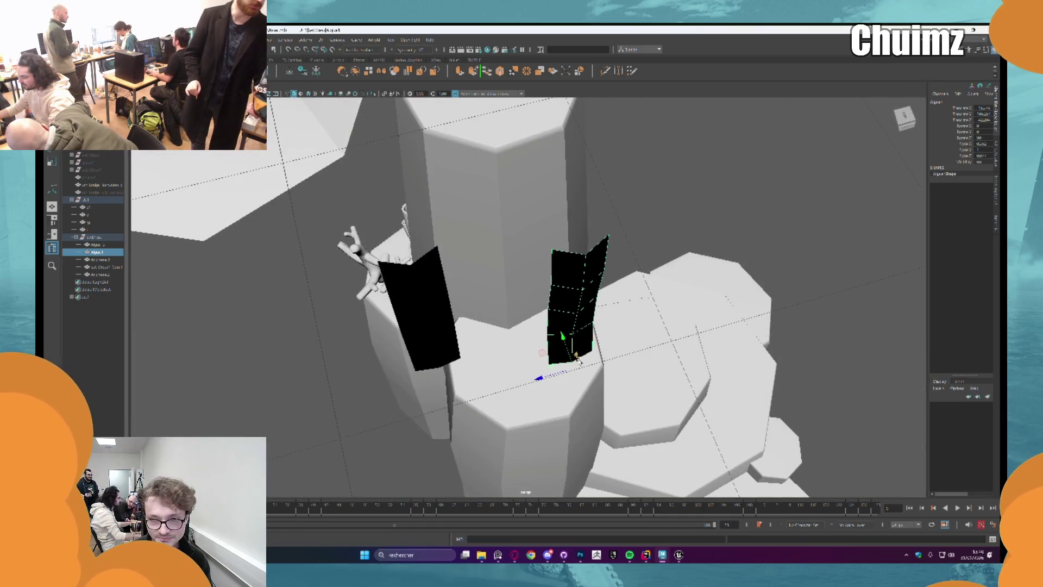
key("e")
left_click_drag(565, 380, 574, 388)
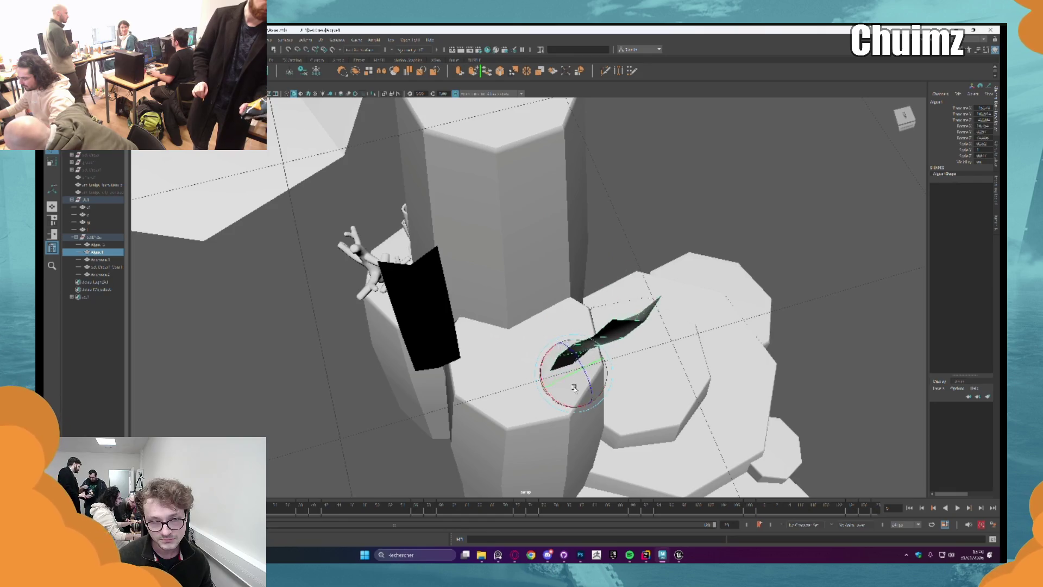
Reposition the other upright seaweed plane, undoing a flattening, and lower and tilt it onto the rocks.
left_click(420, 340)
left_click_drag(456, 378, 454, 373)
key("w")
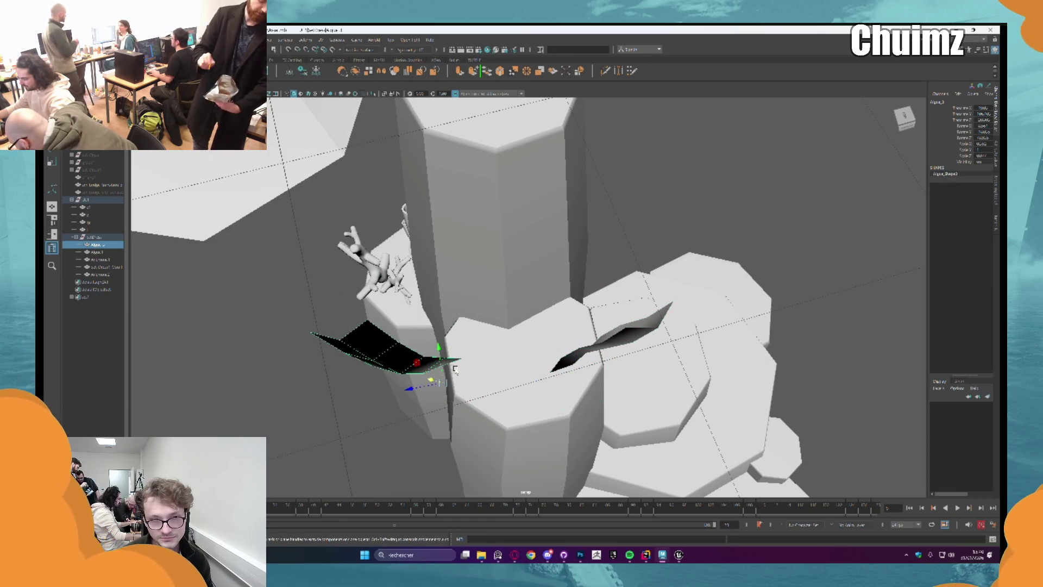
key("ctrl+z")
key("ctrl+z")
key("f")
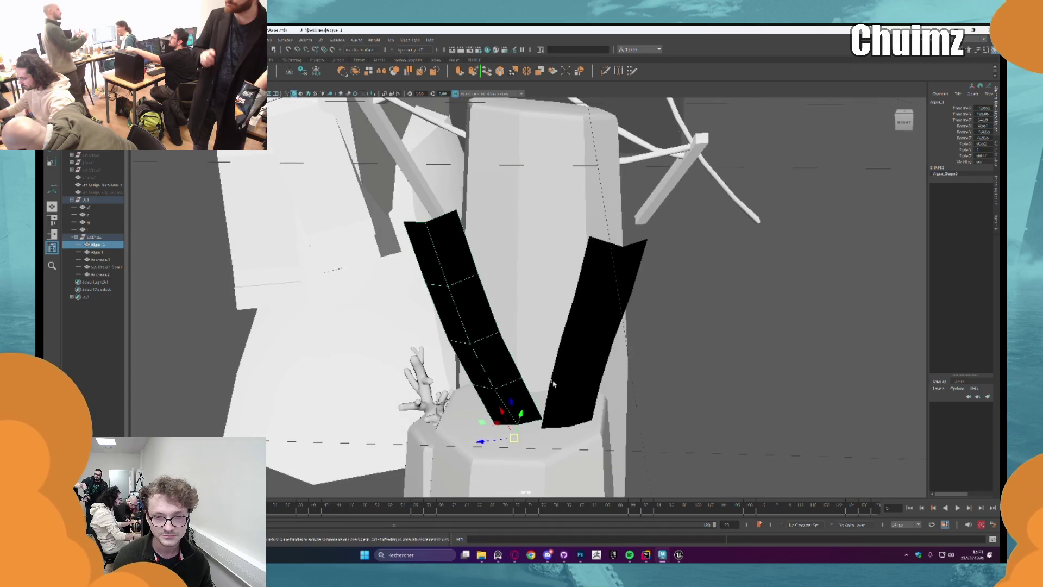
mouse_move(511, 416)
left_mouse_down()
mouse_move(513, 425)
mouse_move(536, 233)
mouse_move(466, 259)
mouse_move(502, 266)
mouse_move(497, 280)
left_mouse_up()
scroll(546, 399, "down", 2)
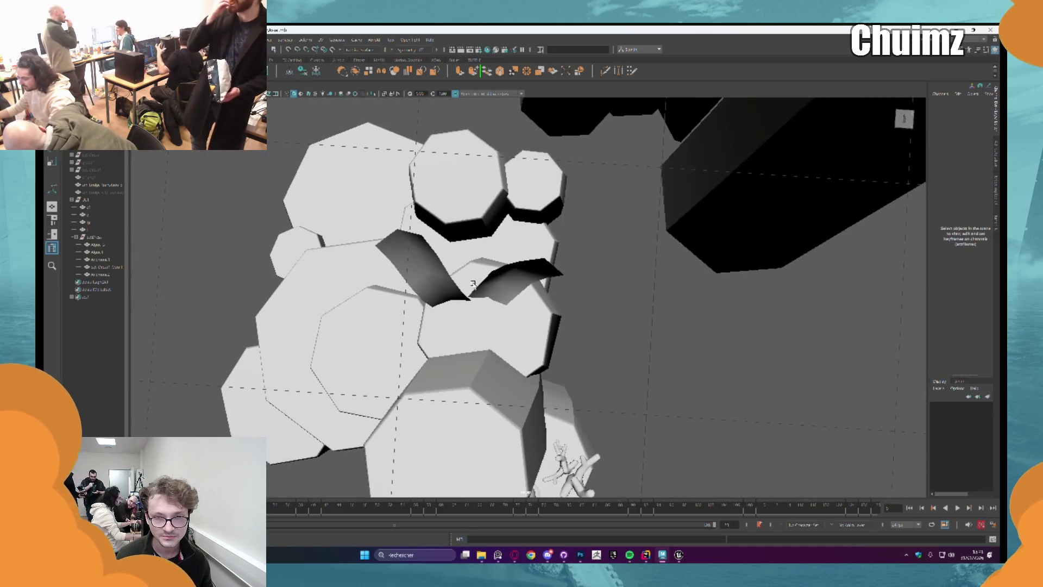
Duplicate the seaweed plane on the rock cluster and stand the copy upright.
left_click(497, 282)
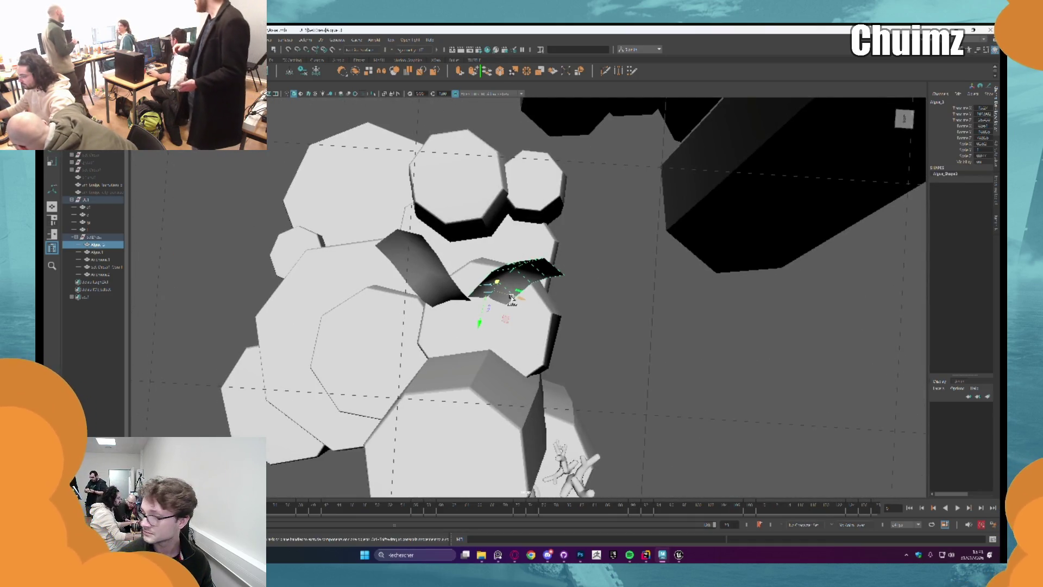
key("q")
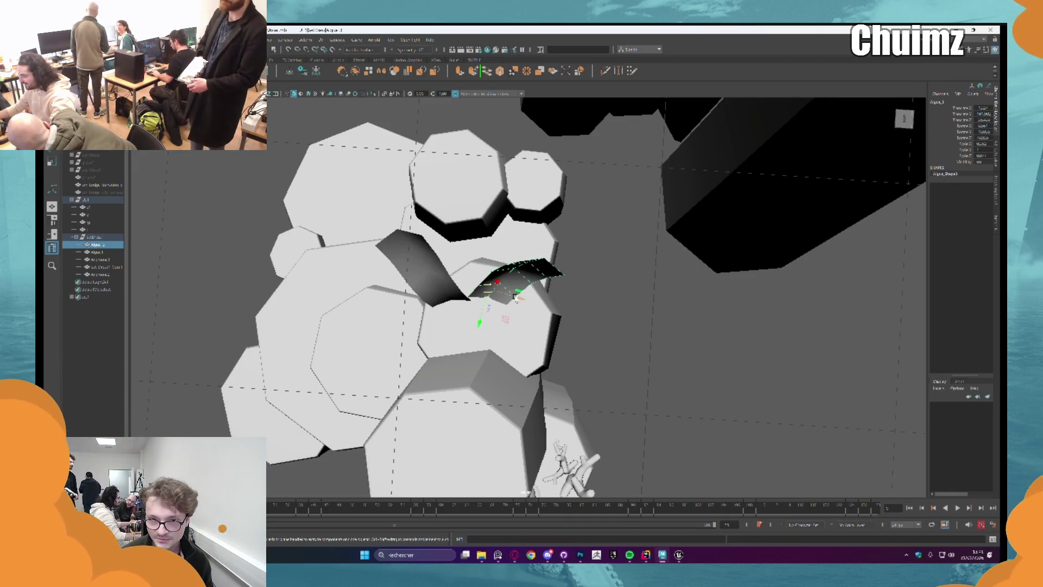
key("e")
key("ctrl+d")
mouse_move(505, 288)
left_mouse_down()
mouse_move(476, 261)
mouse_move(478, 302)
mouse_move(518, 350)
left_mouse_up()
key("w")
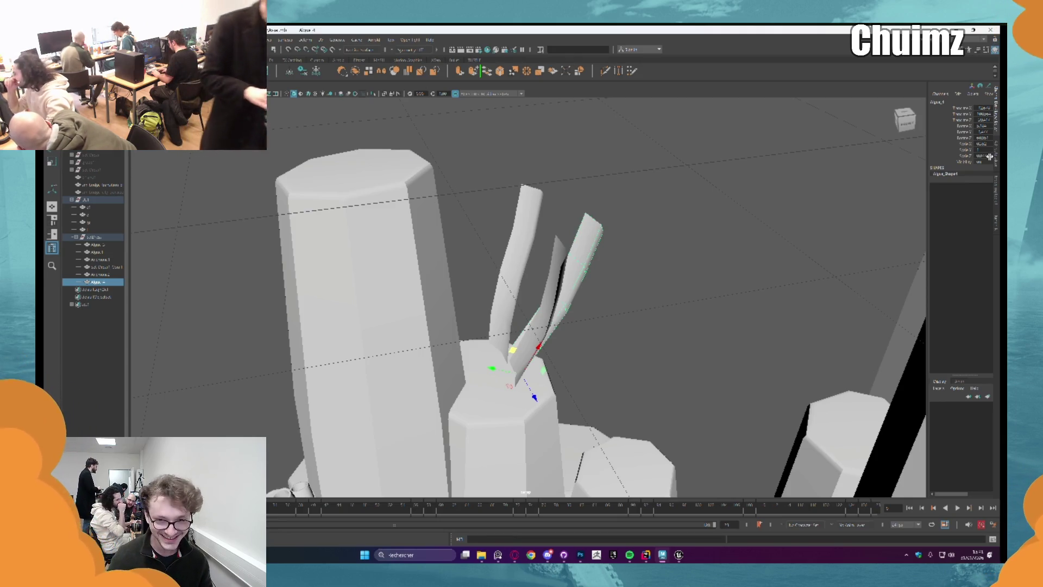
Deselect and orbit to view the pillar island from above.
left_click(660, 142)
scroll(657, 147, "down", 5)
mouse_move(654, 154)
left_mouse_down()
mouse_move(641, 209)
mouse_move(634, 214)
mouse_move(619, 182)
mouse_move(579, 251)
mouse_move(540, 231)
mouse_move(619, 189)
mouse_move(617, 310)
mouse_move(570, 233)
mouse_move(540, 233)
mouse_move(521, 245)
mouse_move(548, 288)
mouse_move(533, 315)
mouse_move(593, 248)
left_mouse_up()
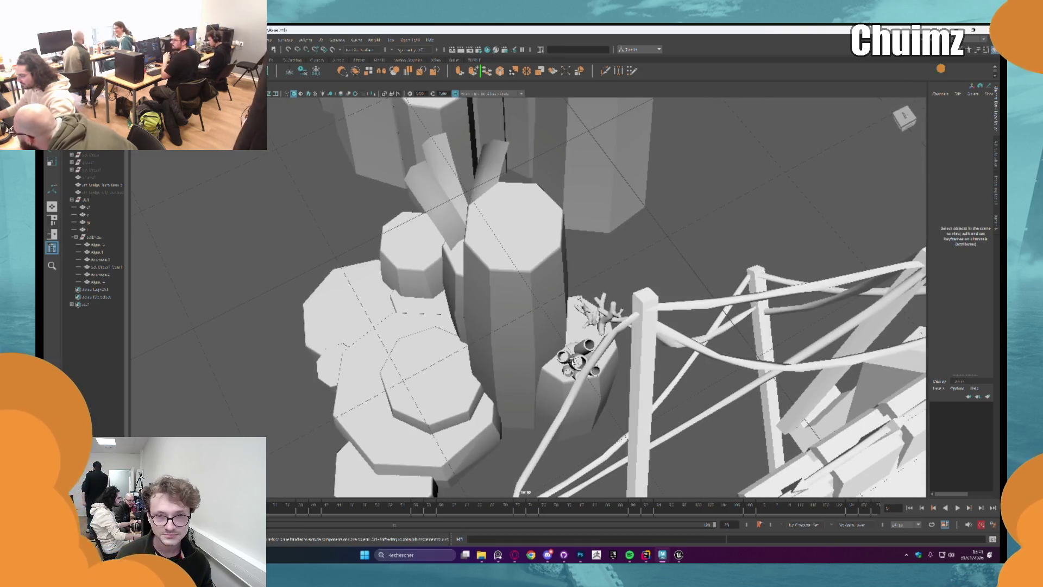
Duplicate the tube coral cluster and place the copy on top of the low octagonal rock.
left_click(579, 358)
key("ctrl+d")
mouse_move(587, 331)
left_mouse_down()
mouse_move(425, 311)
mouse_move(527, 299)
mouse_move(517, 412)
mouse_move(526, 416)
left_mouse_up()
key("f")
key("f")
mouse_move(566, 325)
left_mouse_down()
mouse_move(546, 296)
mouse_move(543, 311)
mouse_move(511, 280)
mouse_move(556, 309)
left_mouse_up()
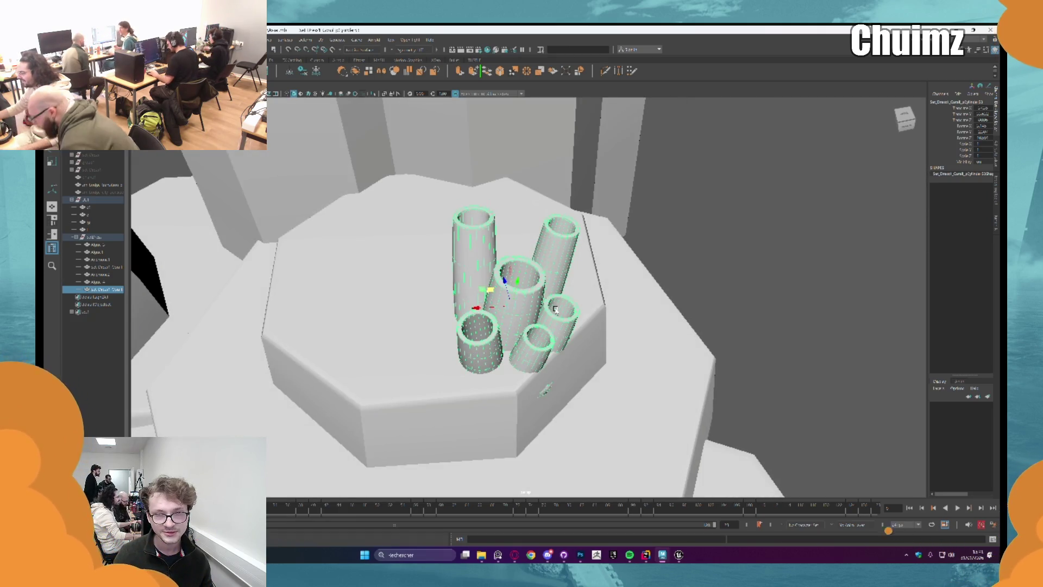
mouse_move(555, 310)
left_mouse_down()
mouse_move(434, 201)
mouse_move(454, 220)
left_mouse_up()
Add two more tube cluster copies, tilted more upright and packed up-left on the rock.
key("e")
key("ctrl+d")
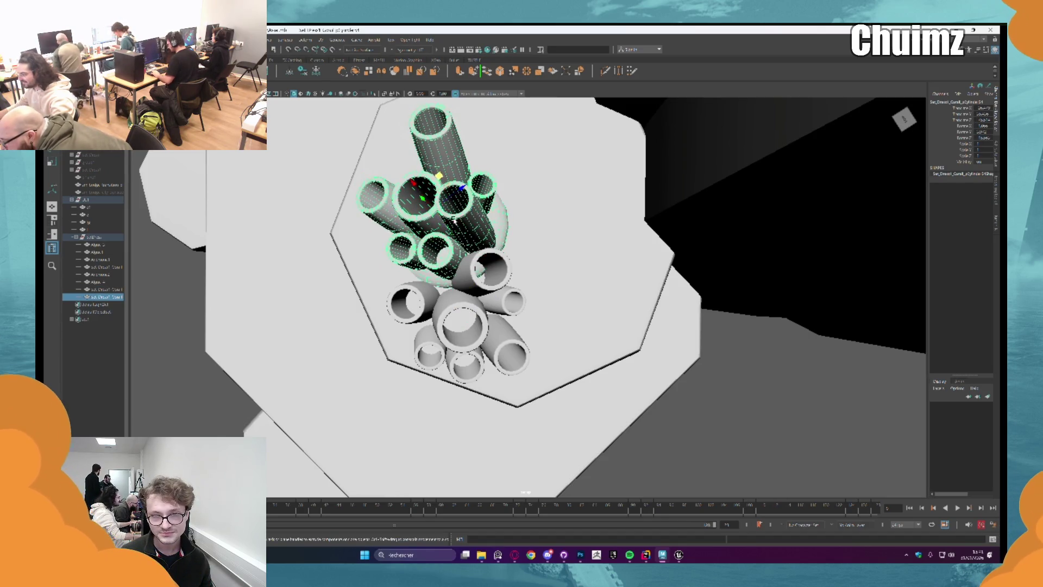
mouse_move(437, 179)
left_mouse_down()
mouse_move(450, 169)
mouse_move(450, 181)
mouse_move(543, 233)
mouse_move(580, 271)
mouse_move(628, 187)
mouse_move(587, 240)
mouse_move(560, 239)
mouse_move(589, 259)
left_mouse_up()
key("ctrl+d")
mouse_move(554, 223)
left_mouse_down()
mouse_move(546, 213)
mouse_move(361, 224)
left_mouse_up()
left_click(362, 225)
scroll(362, 224, "down", 3)
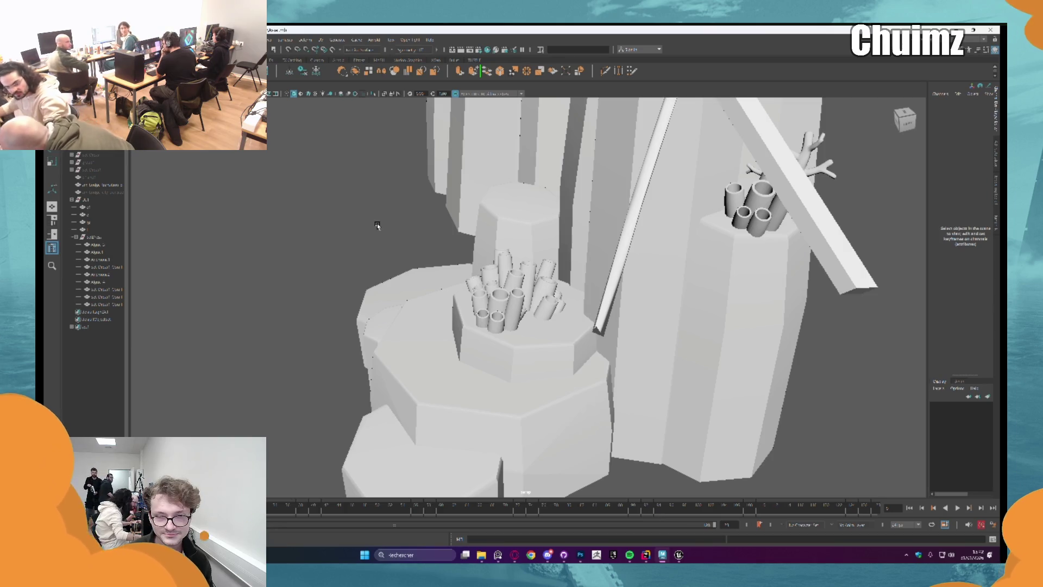
Duplicate the branching coral Anemone1 and set the copy on the low rock's surface.
scroll(401, 342, "down", 3)
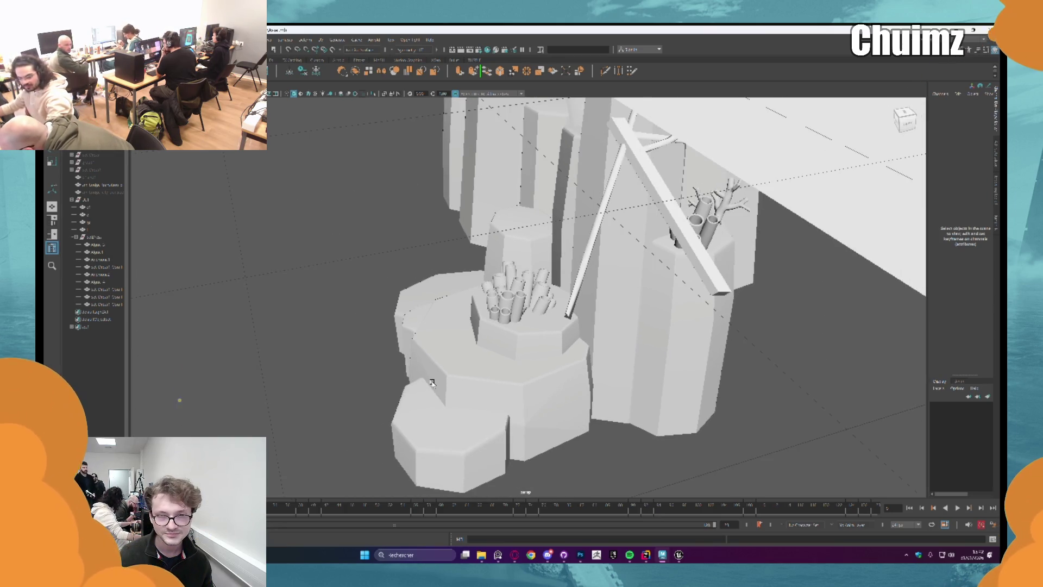
mouse_move(432, 383)
left_mouse_down("alt")
mouse_move(480, 308)
mouse_move(520, 292)
left_mouse_up("alt")
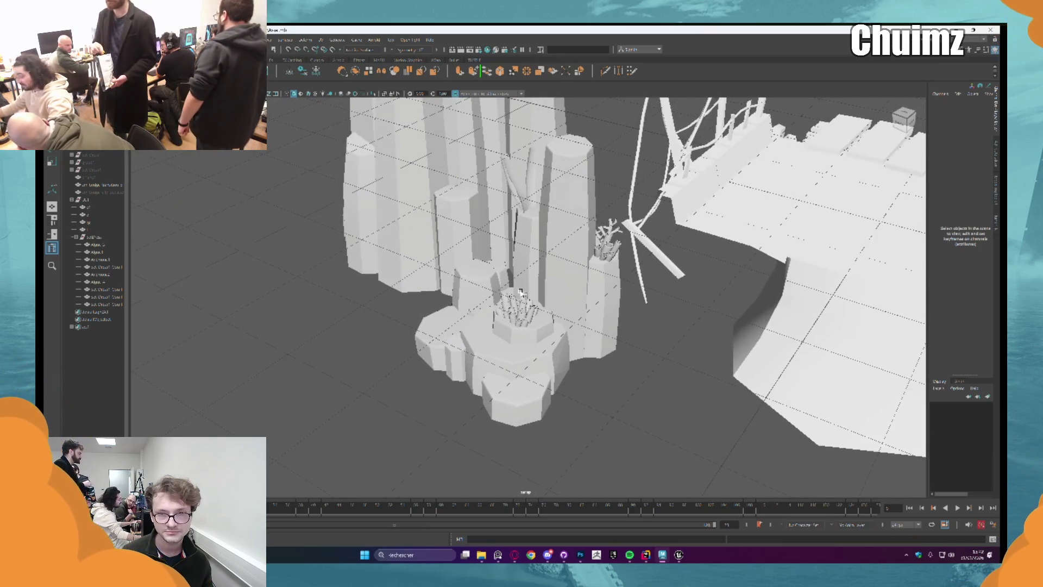
scroll(520, 293, "up", 3)
mouse_move(520, 293)
left_mouse_down("alt")
mouse_move(621, 230)
mouse_move(701, 215)
left_mouse_up("alt")
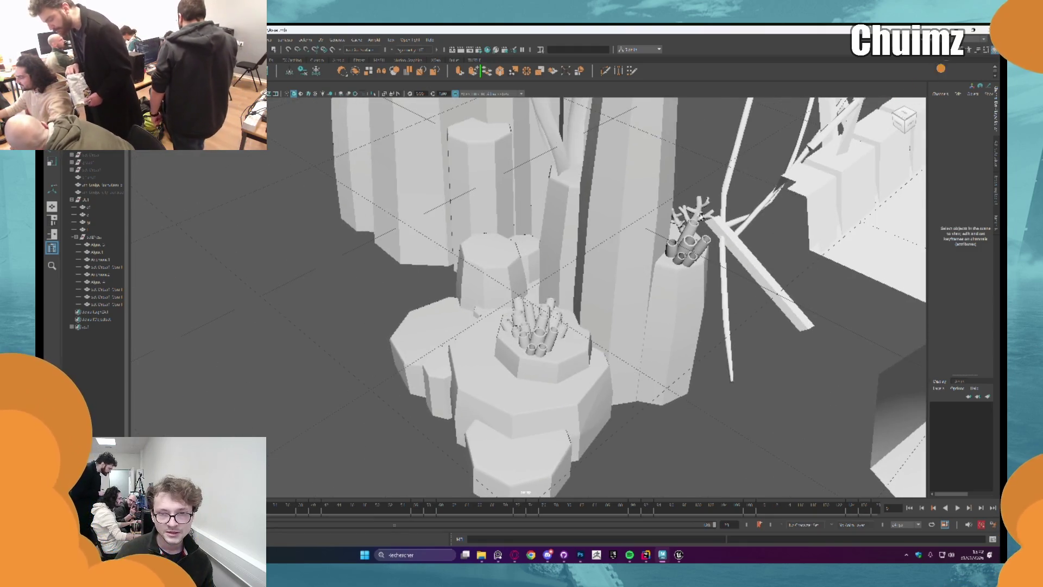
left_click(700, 216)
key("ctrl+d")
left_click_drag(515, 265, 492, 349)
key("f")
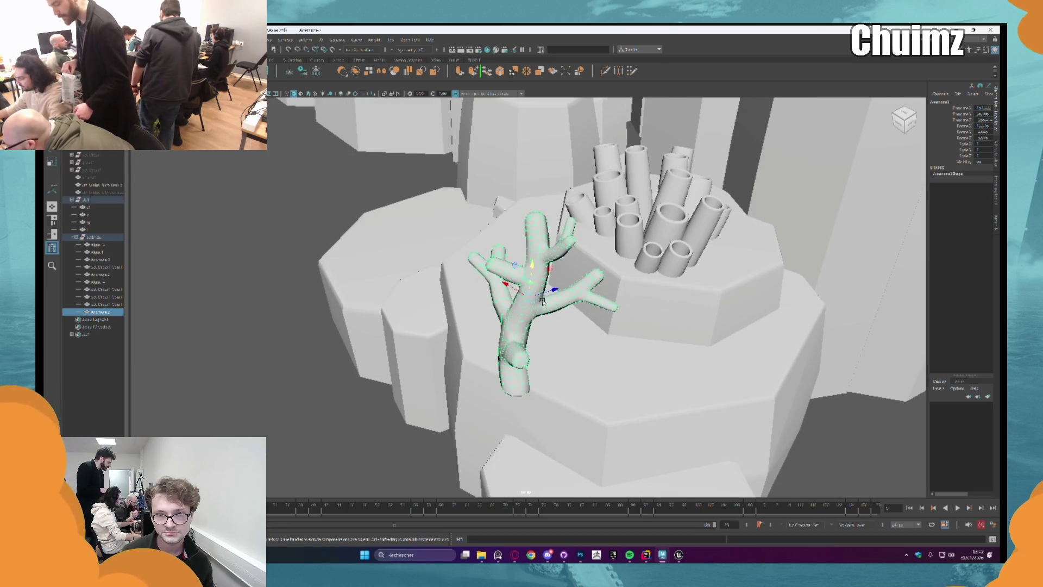
mouse_move(538, 300)
left_mouse_down()
mouse_move(530, 254)
mouse_move(519, 285)
mouse_move(543, 288)
mouse_move(572, 329)
left_mouse_up()
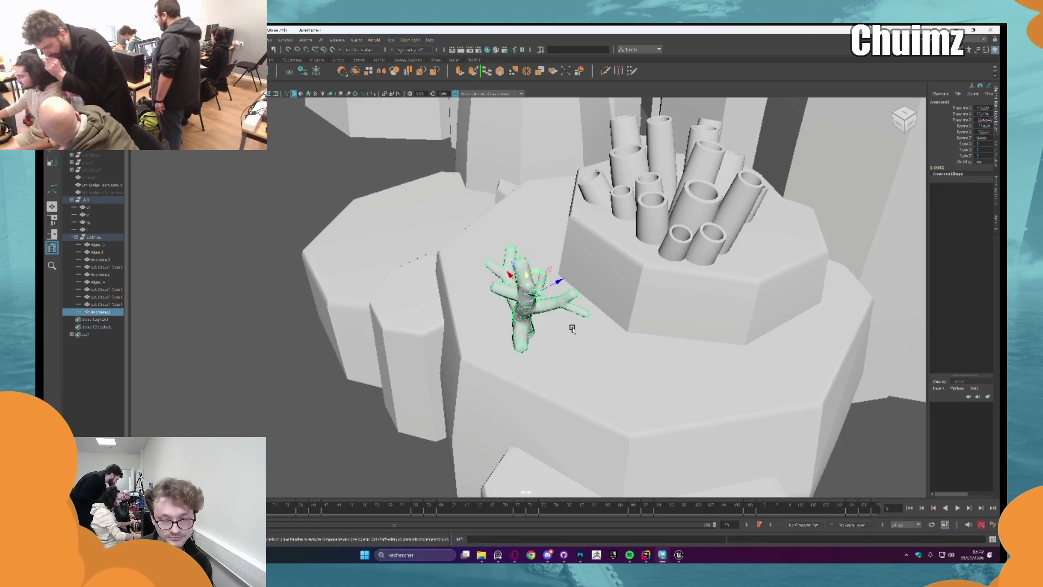
Add further branching coral copies beside the first on the rock, then clear the selection.
key("ctrl+d")
left_click_drag(572, 329, 635, 307)
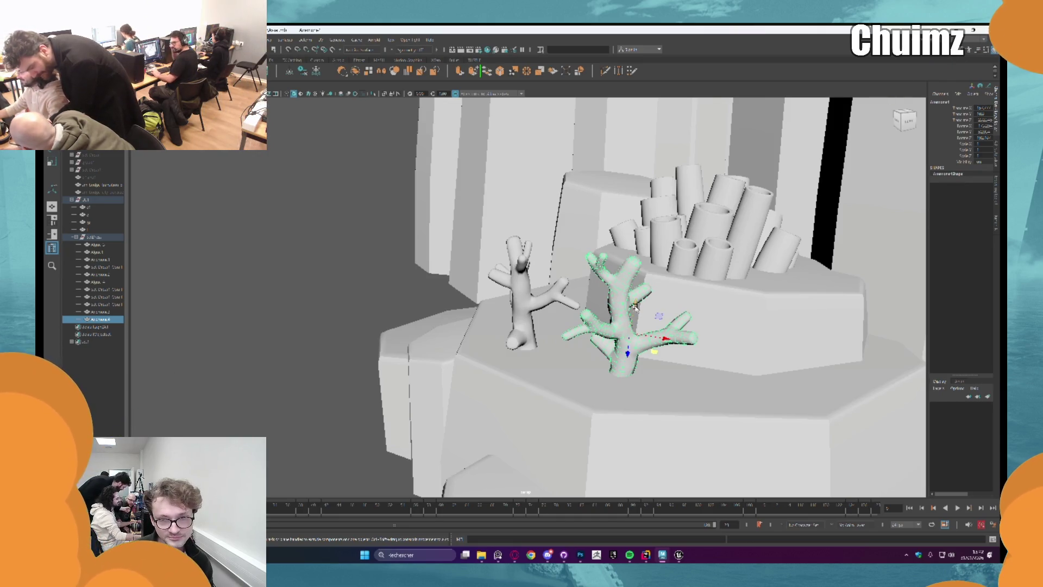
mouse_move(634, 307)
left_mouse_down()
mouse_move(594, 233)
mouse_move(431, 292)
mouse_move(466, 311)
mouse_move(446, 342)
mouse_move(427, 345)
mouse_move(410, 331)
mouse_move(436, 270)
mouse_move(474, 411)
mouse_move(546, 270)
mouse_move(565, 256)
left_mouse_up()
key("ctrl+d")
key("e")
key("w")
left_click(474, 411)
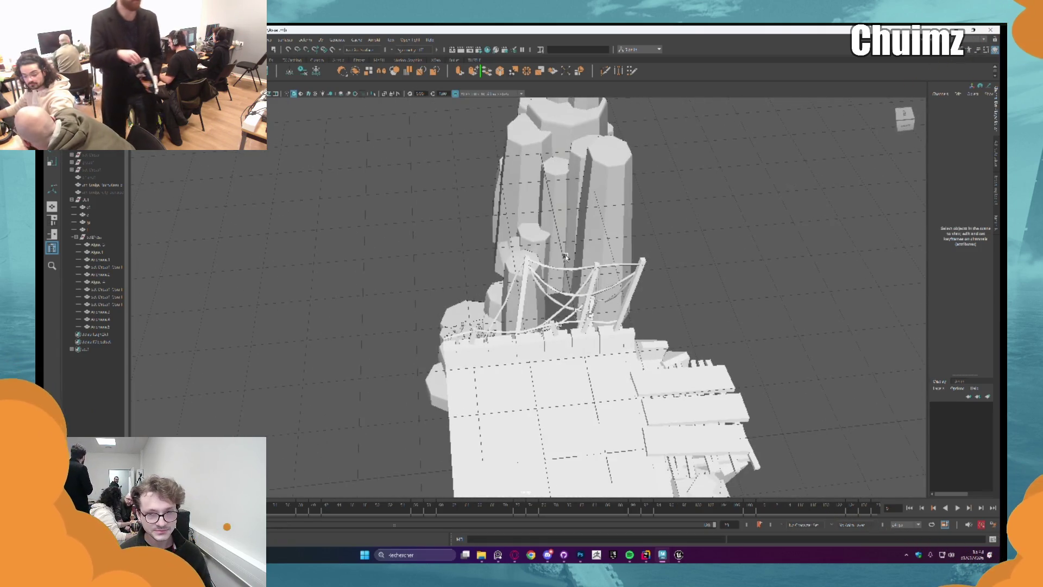
mouse_move(565, 257)
left_mouse_down()
mouse_move(580, 253)
mouse_move(570, 360)
mouse_move(582, 233)
mouse_move(580, 262)
left_mouse_up()
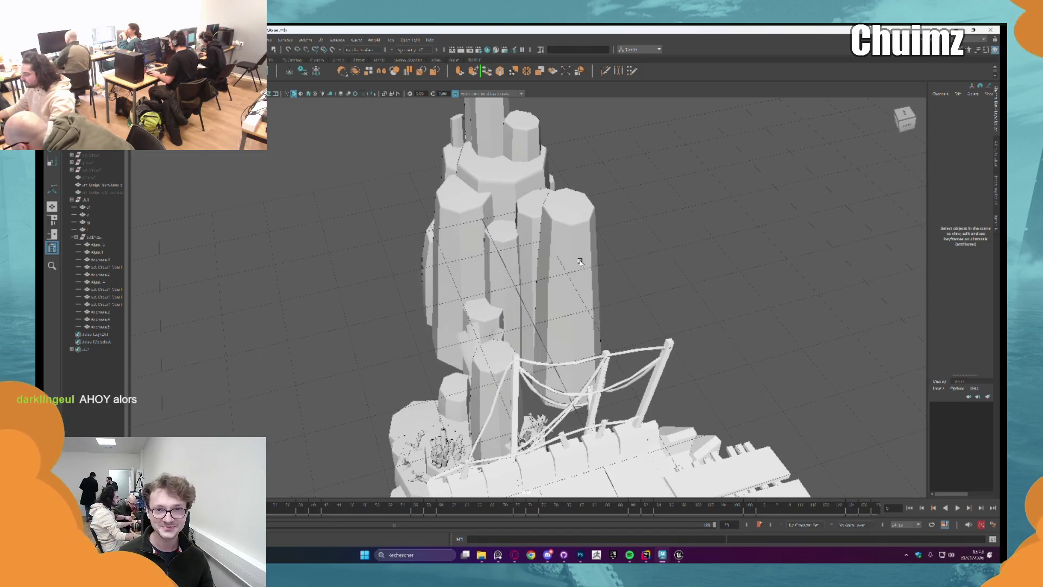
mouse_move(581, 262)
left_mouse_down()
mouse_move(567, 280)
mouse_move(582, 301)
left_mouse_up()
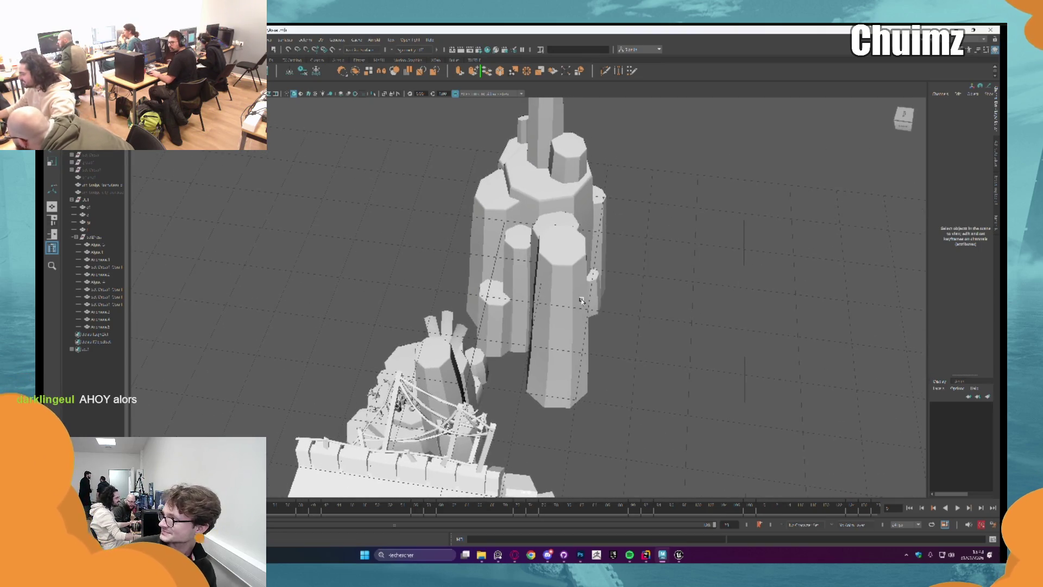
left_click_drag(582, 300, 615, 302)
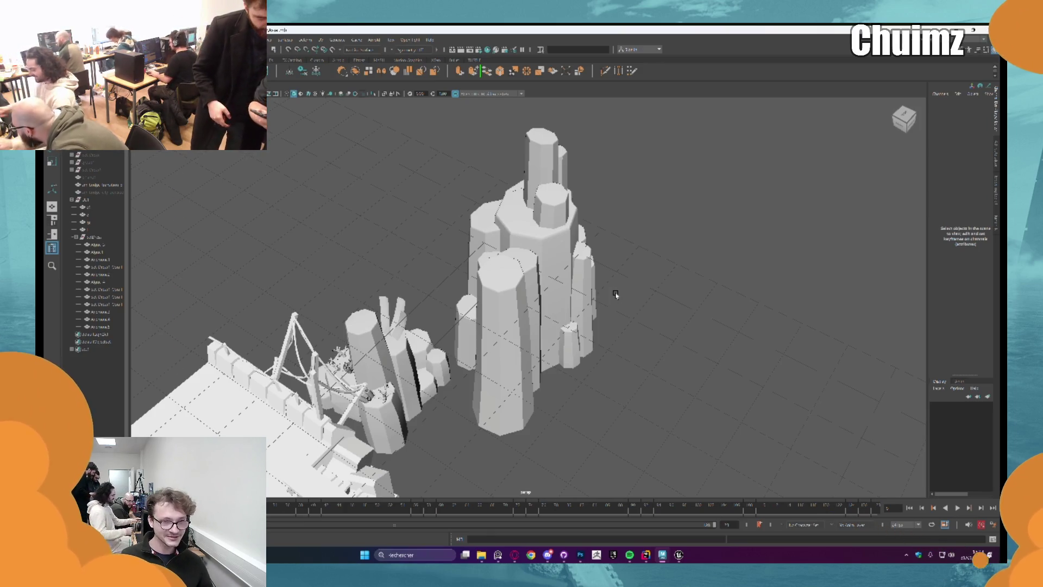
mouse_move(591, 303)
left_mouse_down()
mouse_move(591, 219)
mouse_move(606, 236)
left_mouse_up()
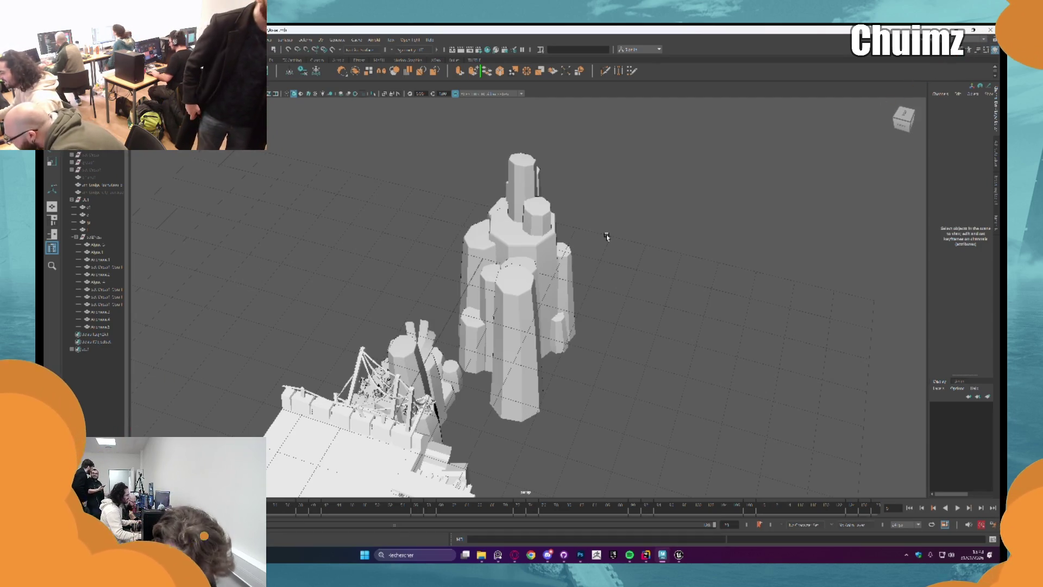
mouse_move(606, 236)
left_mouse_down()
mouse_move(624, 226)
mouse_move(570, 239)
left_mouse_up()
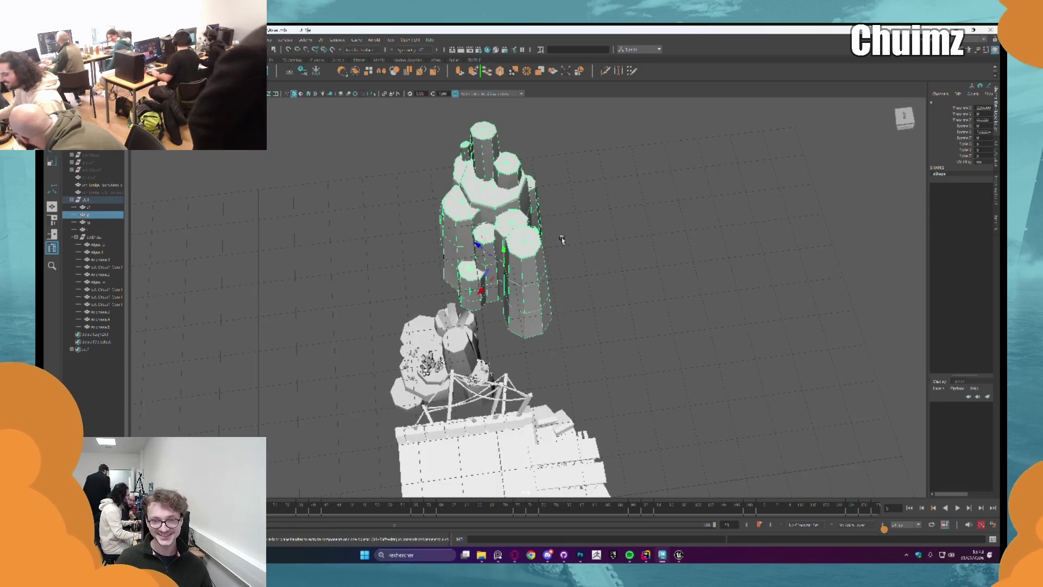
left_click(111, 224)
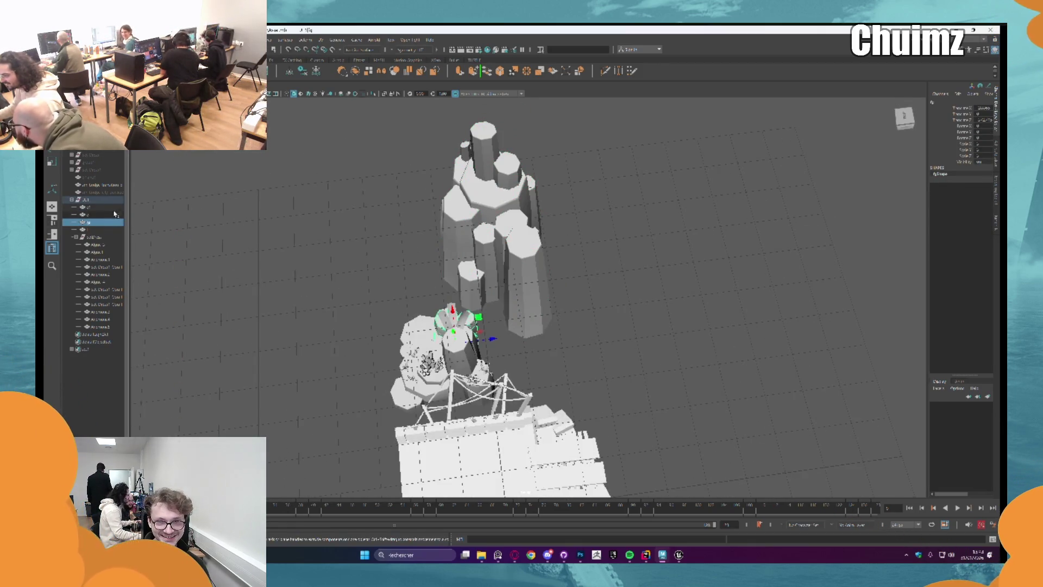
left_click(111, 214)
left_click(101, 230)
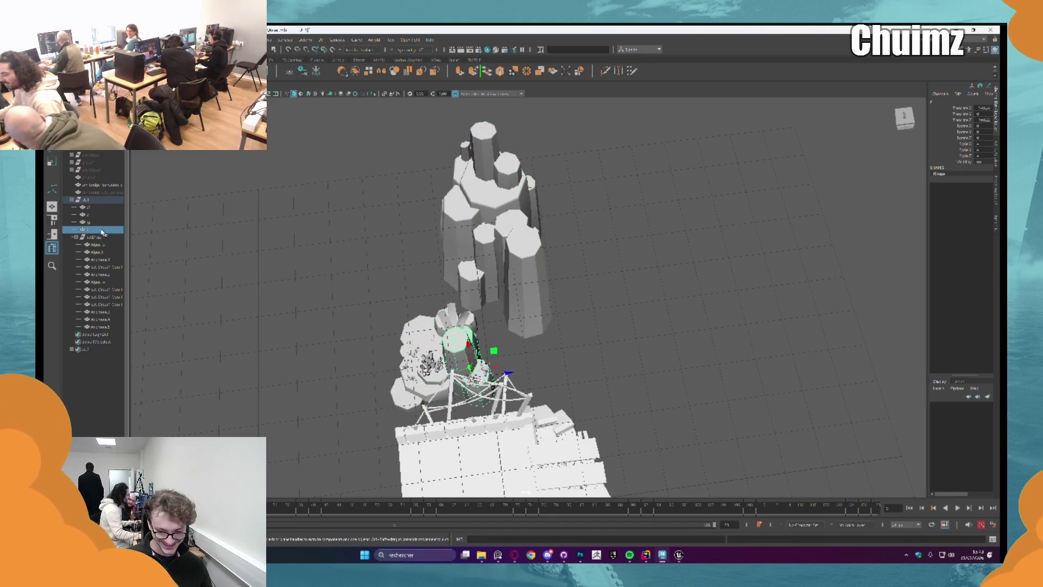
left_click_drag(516, 307, 512, 313)
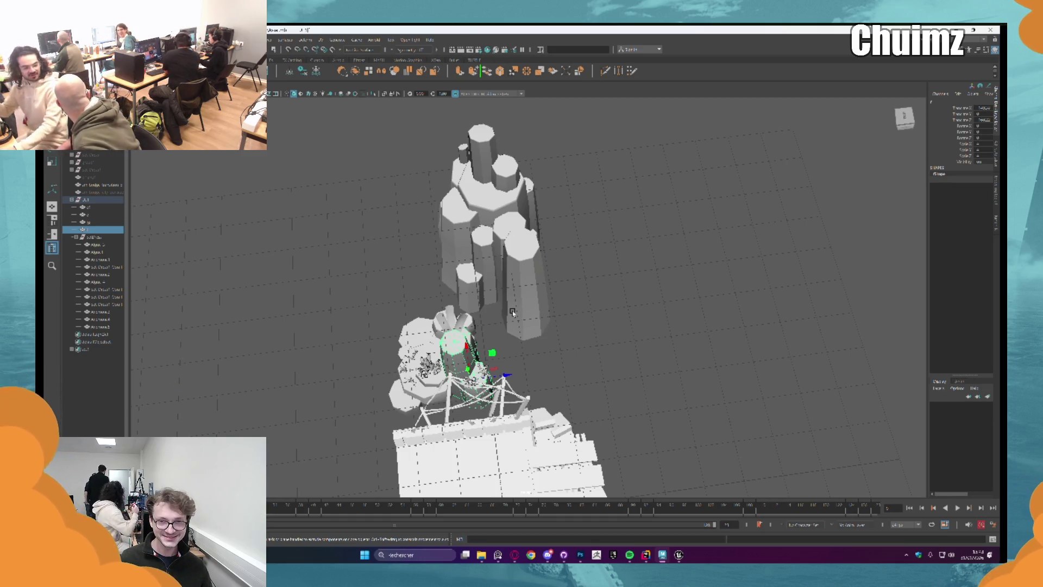
left_click_drag(503, 297, 542, 321)
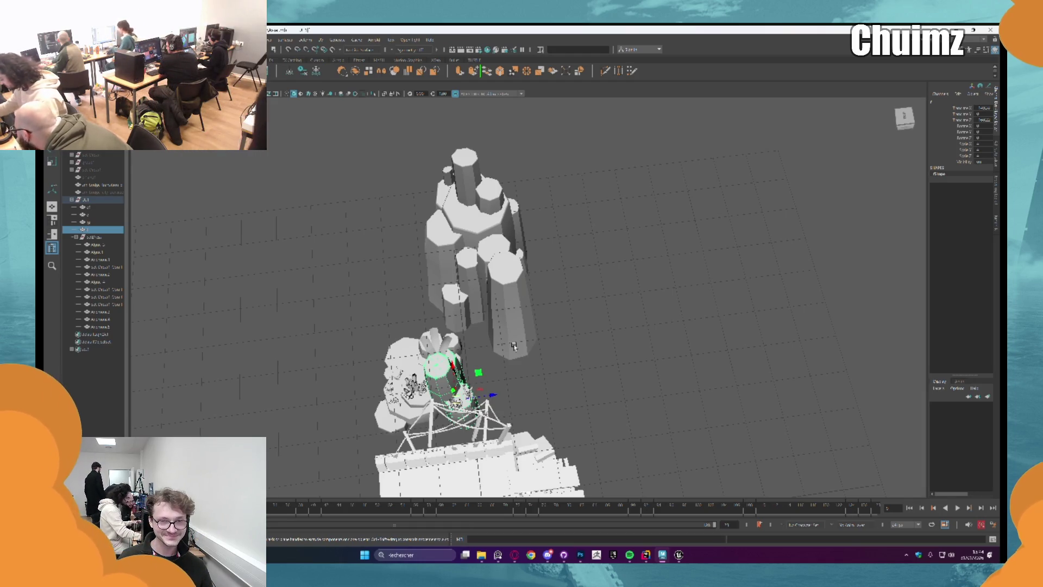
mouse_move(514, 346)
left_mouse_down("alt")
mouse_move(548, 301)
mouse_move(516, 306)
mouse_move(497, 333)
left_mouse_up("alt")
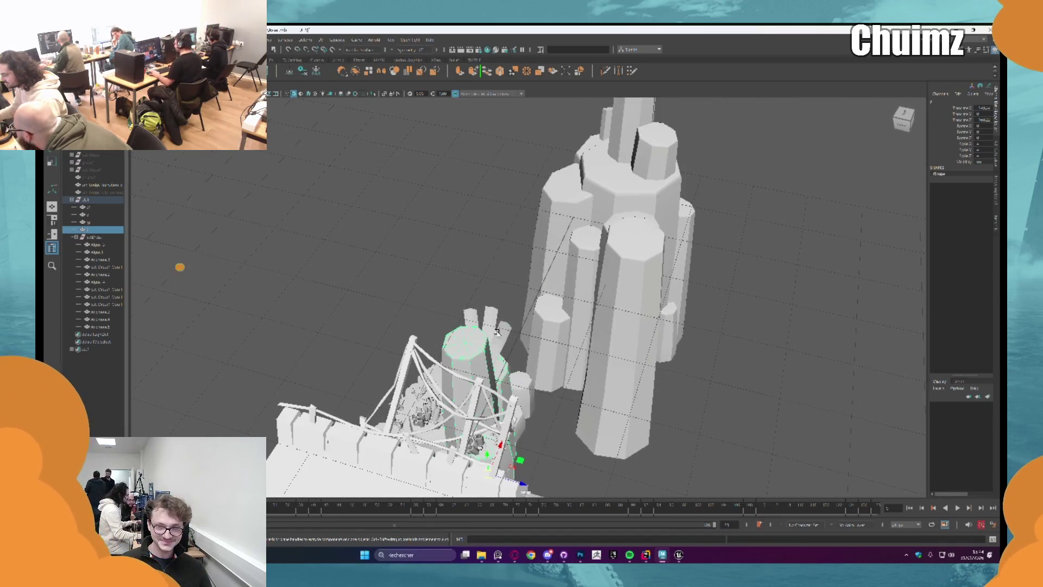
left_click(500, 295)
mouse_move(500, 296)
left_mouse_down("alt")
mouse_move(499, 318)
mouse_move(552, 280)
mouse_move(533, 258)
mouse_move(543, 258)
left_mouse_up("alt")
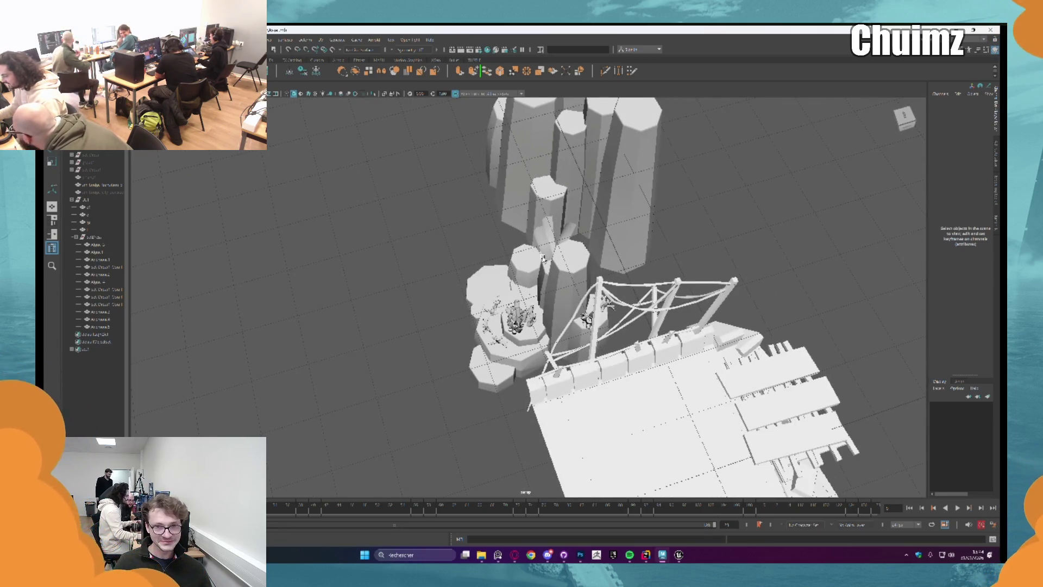
left_click_drag(542, 258, 571, 304, "alt")
left_click(573, 349)
mouse_move(573, 349)
left_mouse_down("alt")
mouse_move(555, 348)
mouse_move(600, 370)
mouse_move(468, 305)
mouse_move(424, 309)
left_mouse_up("alt")
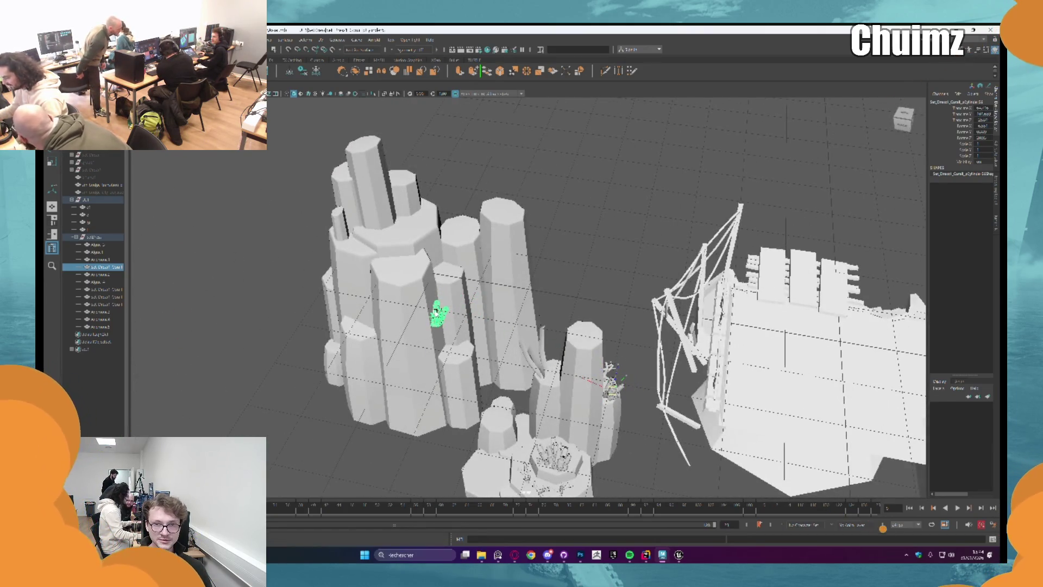
Duplicate the tube coral cluster and turn the copy sideways.
key("ctrl+d")
key("f")
key("e")
mouse_move(544, 293)
left_mouse_down()
mouse_move(569, 304)
mouse_move(607, 377)
left_mouse_up()
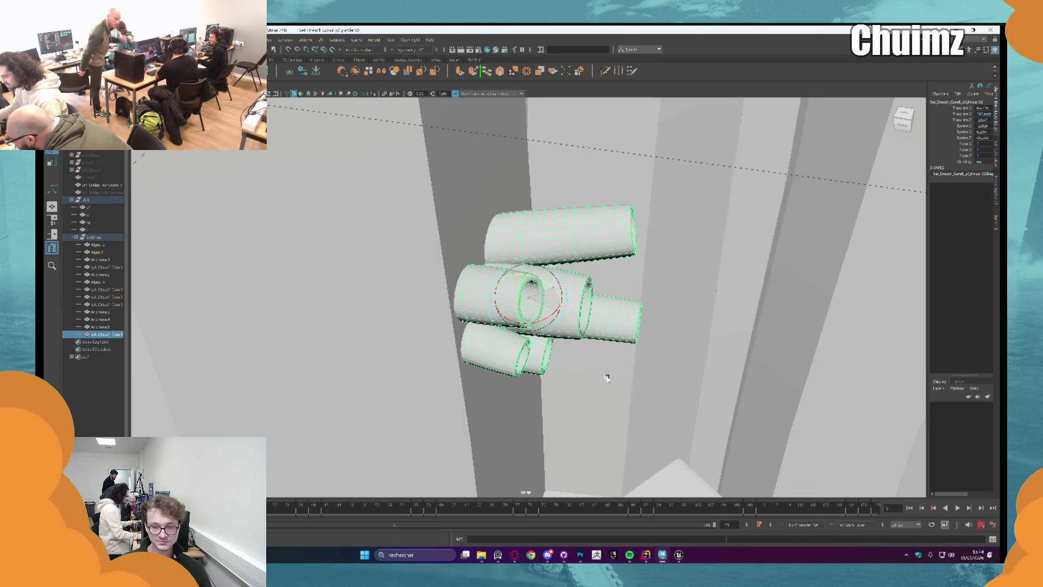
key("w")
mouse_move(607, 378)
left_mouse_down("alt")
mouse_move(492, 346)
mouse_move(488, 207)
mouse_move(529, 228)
mouse_move(551, 310)
left_mouse_up("alt")
Make another angled tube cluster copy and attach it to the tall pillar's side.
key("ctrl+d")
key("e")
left_click_drag(552, 310, 529, 236, "alt")
left_click_drag(467, 228, 508, 215)
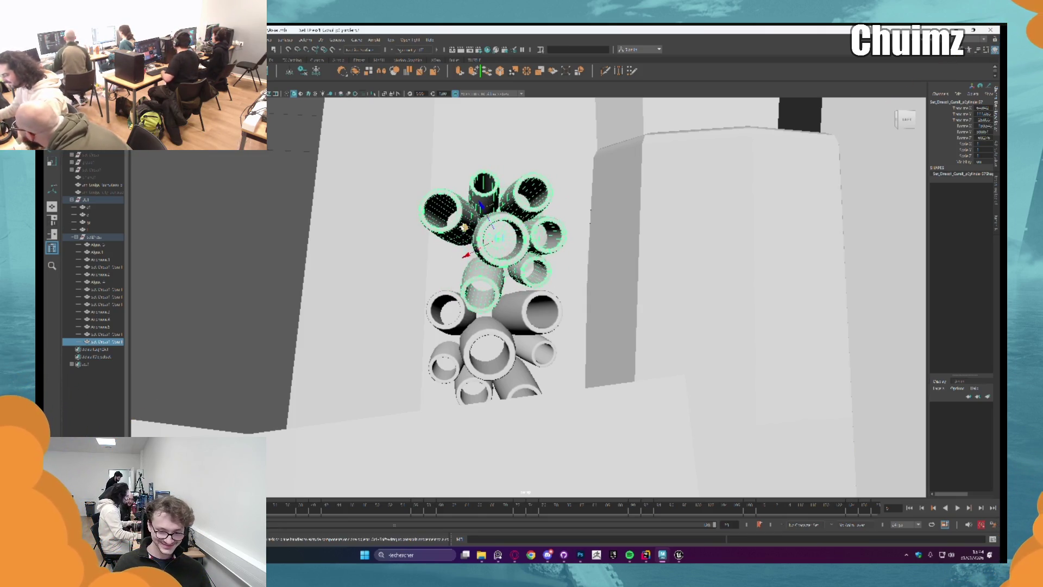
mouse_move(498, 237)
left_mouse_down()
mouse_move(522, 229)
mouse_move(511, 262)
left_mouse_up()
key("w")
mouse_move(464, 227)
left_mouse_down()
mouse_move(411, 199)
mouse_move(538, 205)
mouse_move(552, 217)
mouse_move(347, 321)
left_mouse_up()
Deselect, orbit to a higher view over the columns, and select a branching coral piece.
scroll(510, 212, "down", 10)
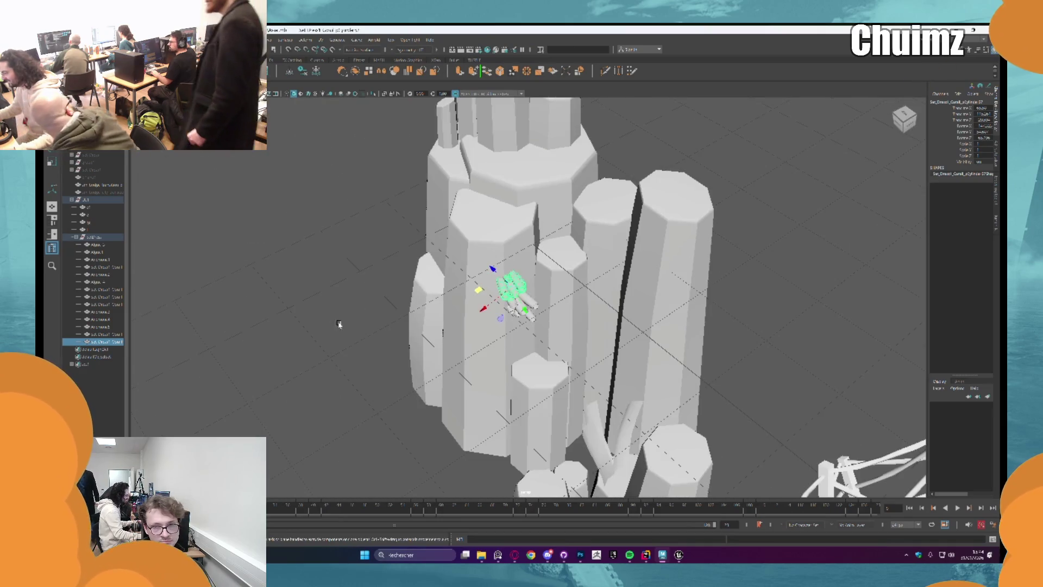
left_click(347, 322)
scroll(515, 315, "up", 10)
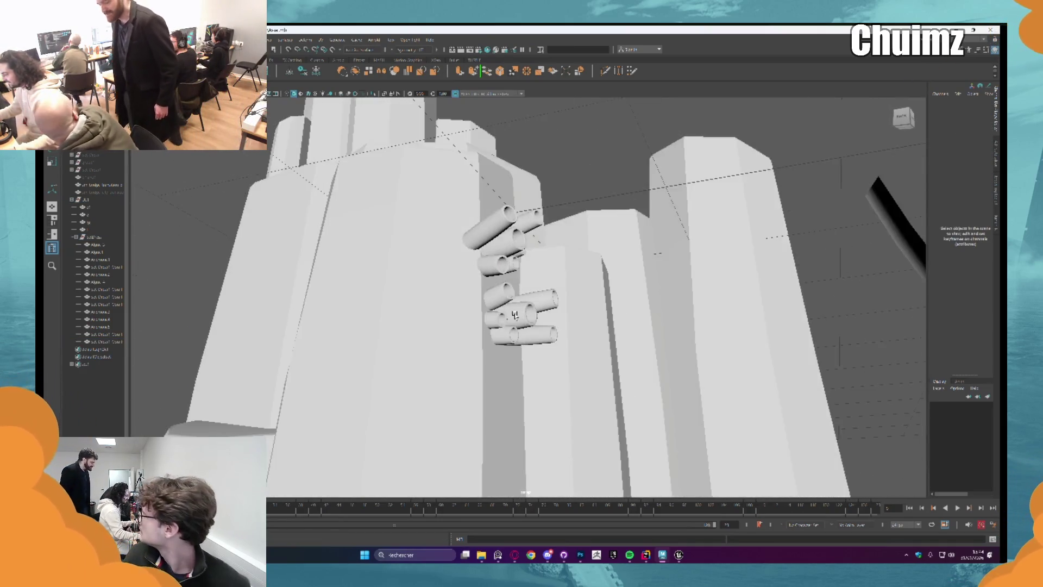
scroll(515, 315, "down", 10)
left_click_drag(515, 315, 544, 287, "alt")
scroll(540, 284, "up", 5)
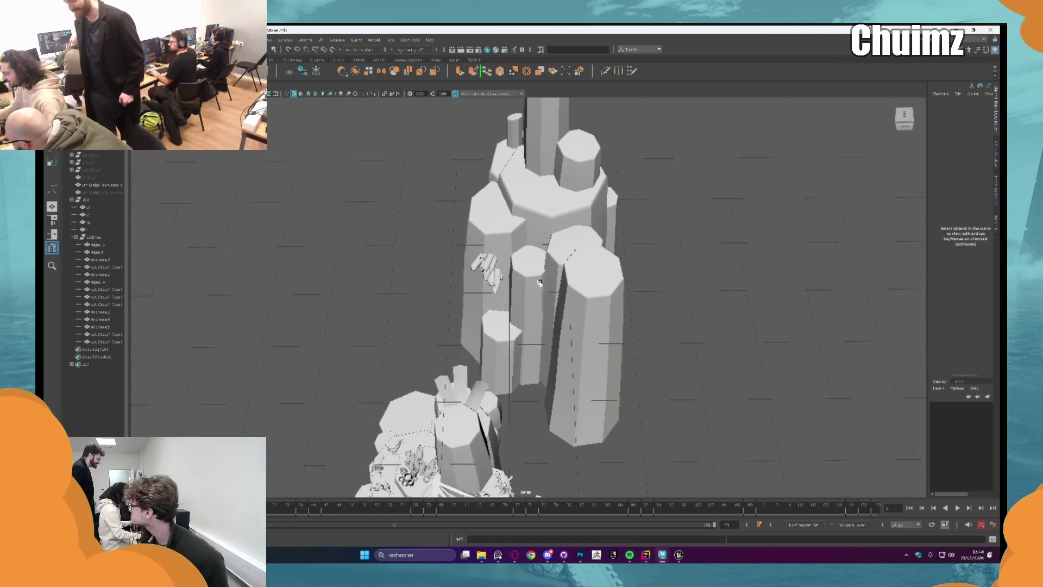
left_click(402, 459)
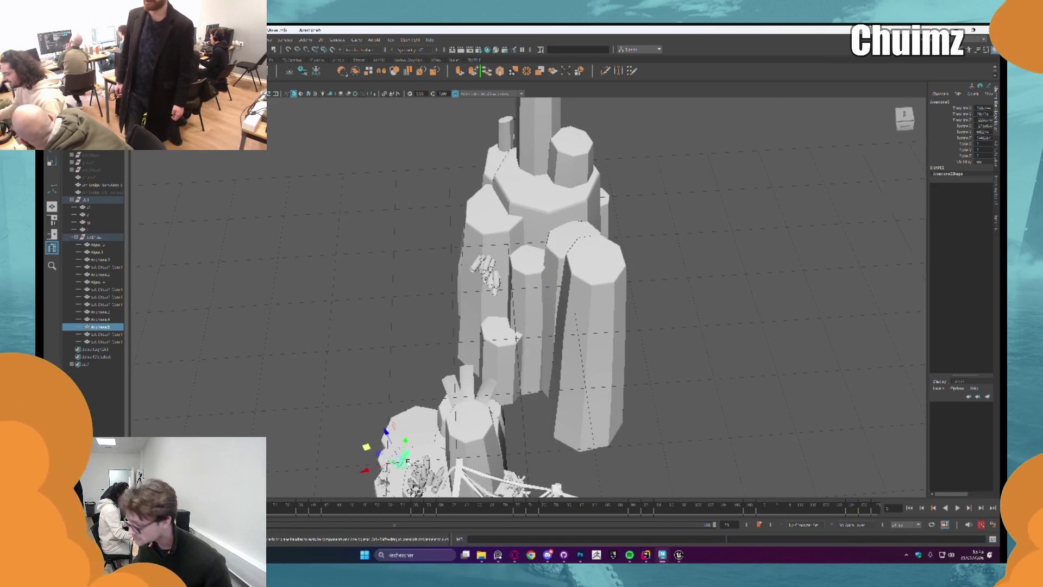
Shift the branching coral, then turn the green anemone to a new angle.
left_click_drag(402, 459, 491, 435)
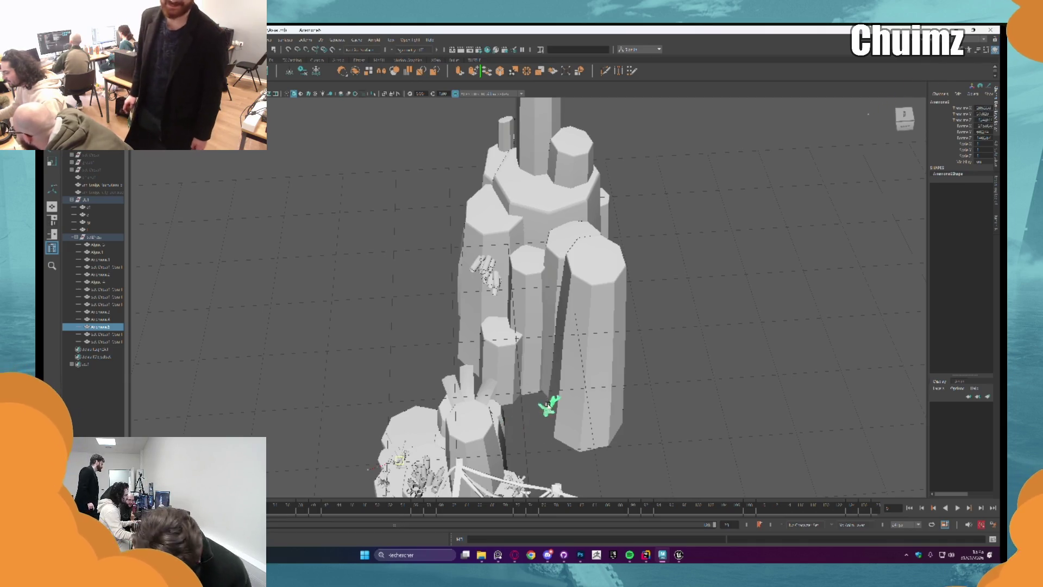
left_click(547, 407)
left_click_drag(569, 392, 555, 289, "alt")
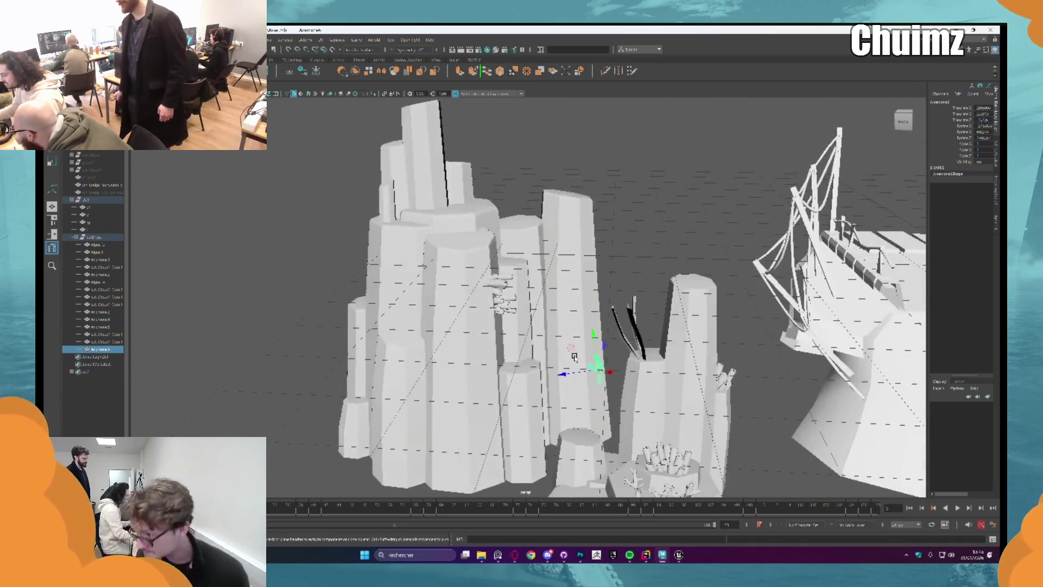
key("e")
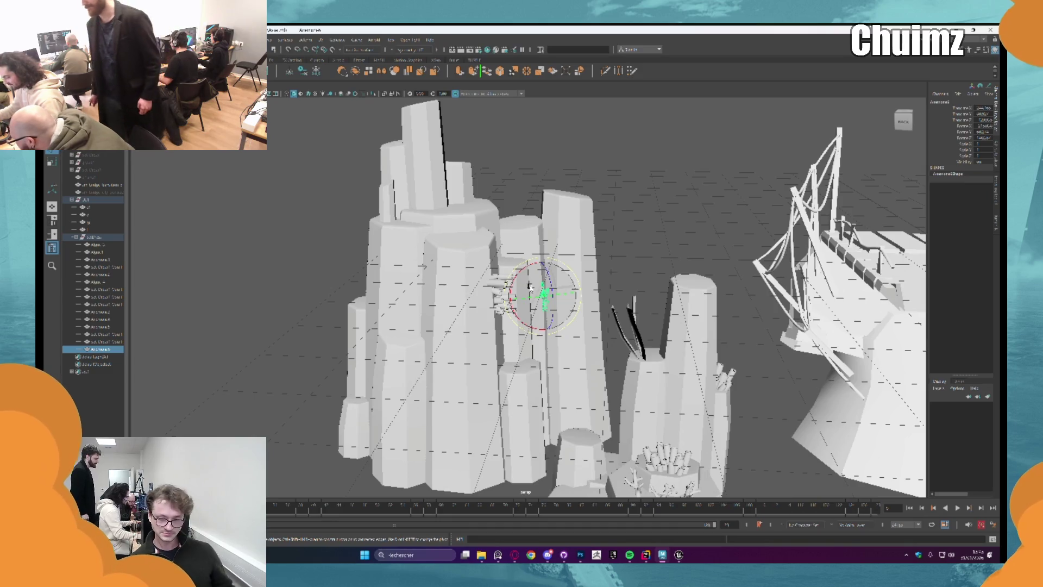
key("f")
mouse_move(552, 315)
left_mouse_down()
mouse_move(570, 266)
mouse_move(514, 324)
mouse_move(549, 310)
left_mouse_up()
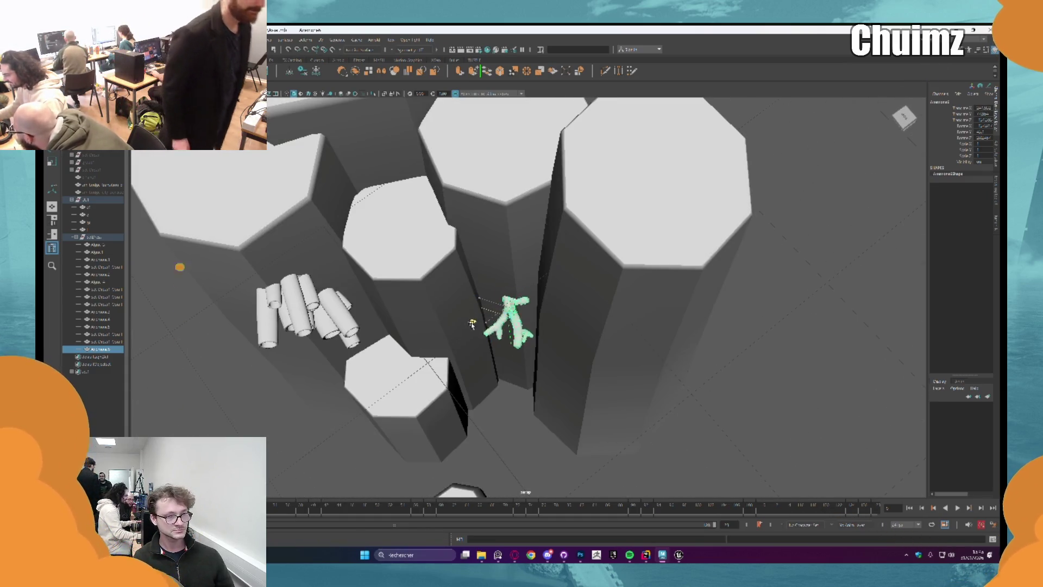
key("e")
key("w")
mouse_move(516, 338)
left_mouse_down("alt")
mouse_move(545, 307)
mouse_move(523, 354)
mouse_move(480, 352)
mouse_move(510, 326)
mouse_move(530, 334)
mouse_move(568, 310)
mouse_move(560, 316)
left_mouse_up("alt")
Duplicate the anemone and move the copy, Anemone7, higher up the rock column.
key("ctrl+d")
mouse_move(489, 377)
left_mouse_down()
mouse_move(547, 250)
mouse_move(582, 253)
mouse_move(608, 237)
mouse_move(595, 241)
left_mouse_up()
key("ctrl+d")
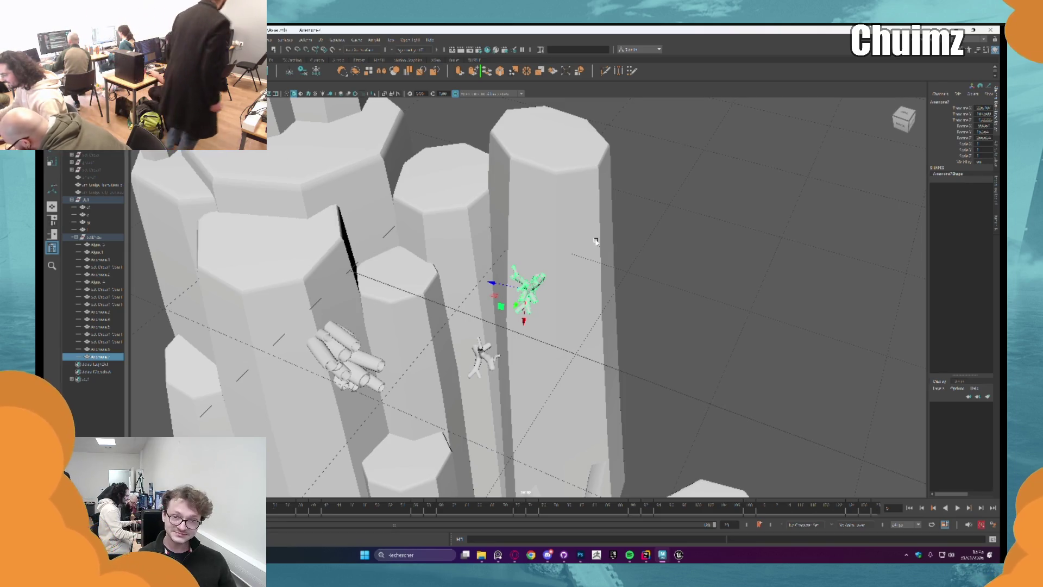
scroll(603, 244, "down", 5)
Deselect, orbit to a top-down view of the columns, and select a seaweed blade.
left_click(625, 250)
mouse_move(628, 250)
left_mouse_down("alt")
mouse_move(622, 289)
mouse_move(574, 319)
left_mouse_up("alt")
left_click(504, 367)
mouse_move(504, 369)
left_mouse_down("alt")
mouse_move(506, 386)
mouse_move(526, 270)
left_mouse_up("alt")
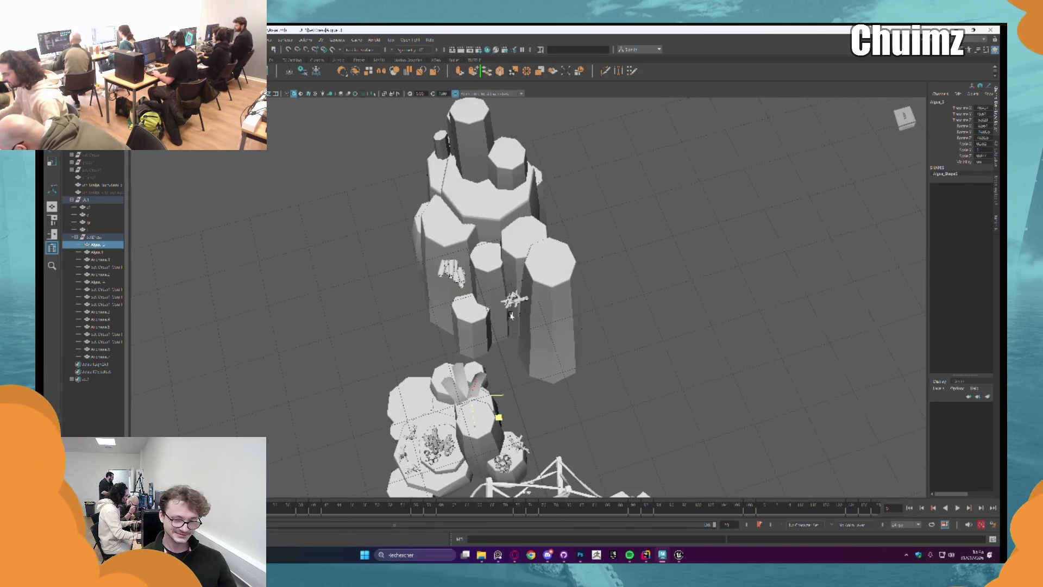
Duplicate the seaweed blade, raise the copy up the column and stand it upright.
key("ctrl+d")
left_click_drag(512, 315, 544, 220)
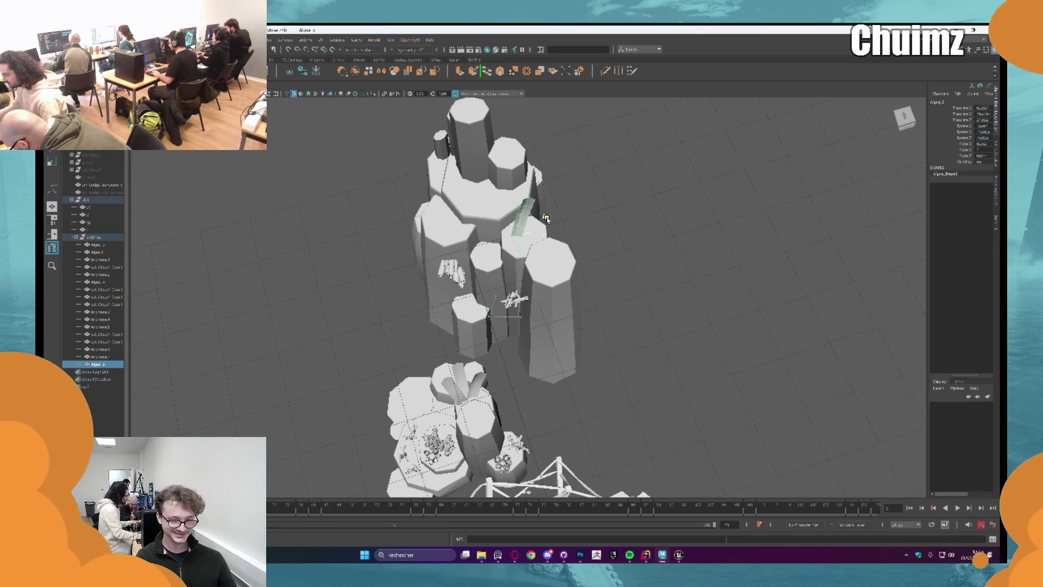
key("f")
key("e")
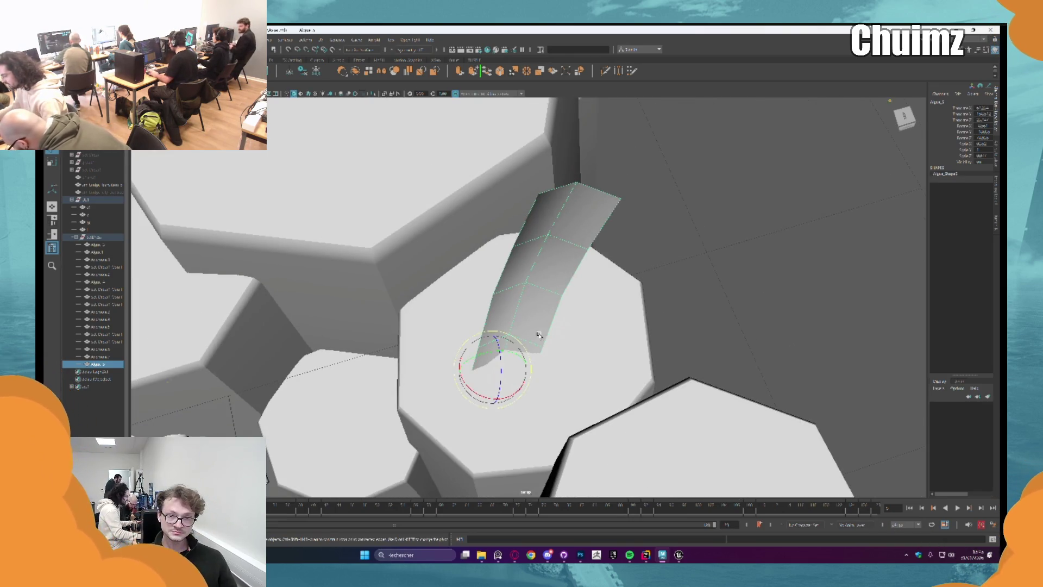
left_click_drag(492, 359, 505, 358)
Make more blade copies, including Algue 4, and swing them to fan out from the column top.
key("ctrl+d")
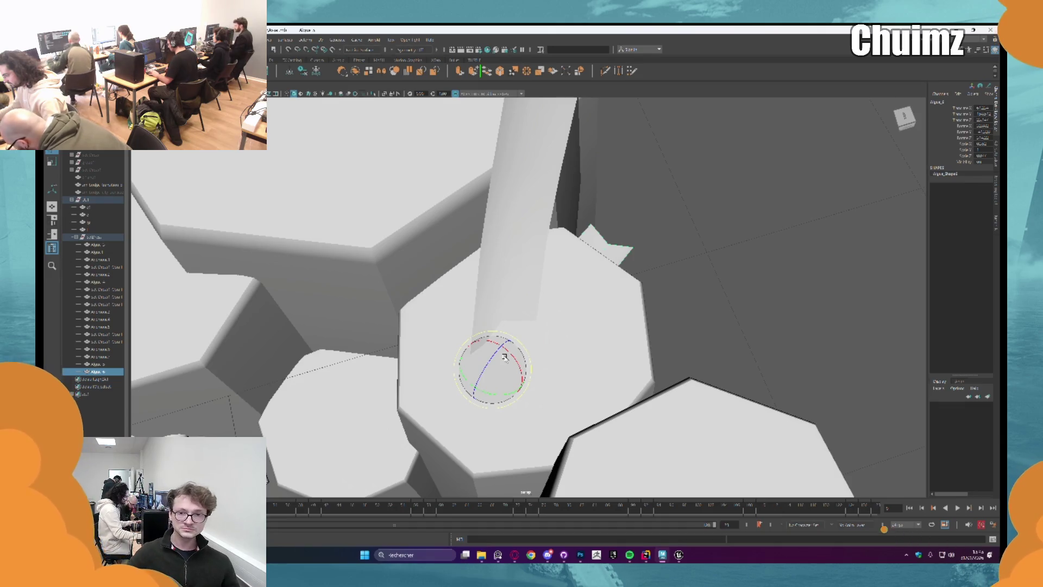
key("ctrl+d")
mouse_move(504, 357)
left_mouse_down()
mouse_move(497, 366)
mouse_move(511, 366)
mouse_move(502, 335)
mouse_move(483, 341)
mouse_move(461, 372)
mouse_move(492, 356)
left_mouse_up()
left_click_drag(522, 304, 555, 283, "alt")
mouse_move(563, 304)
left_mouse_down()
mouse_move(530, 369)
mouse_move(545, 386)
mouse_move(519, 378)
mouse_move(517, 392)
left_mouse_up()
key("ctrl+d")
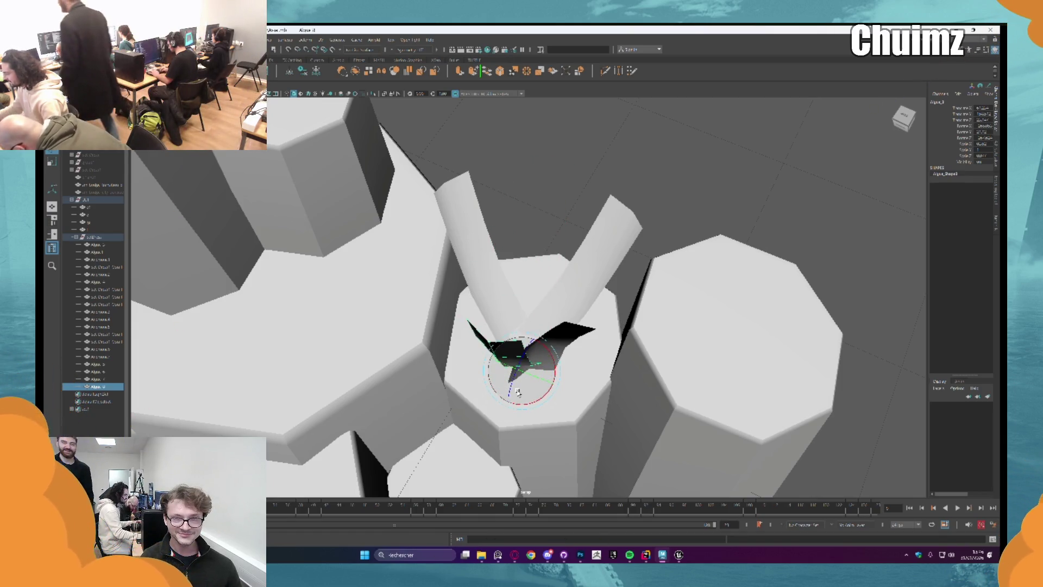
Deselect the seaweed and orbit back to a low side view of the towers.
scroll(517, 392, "down", 5)
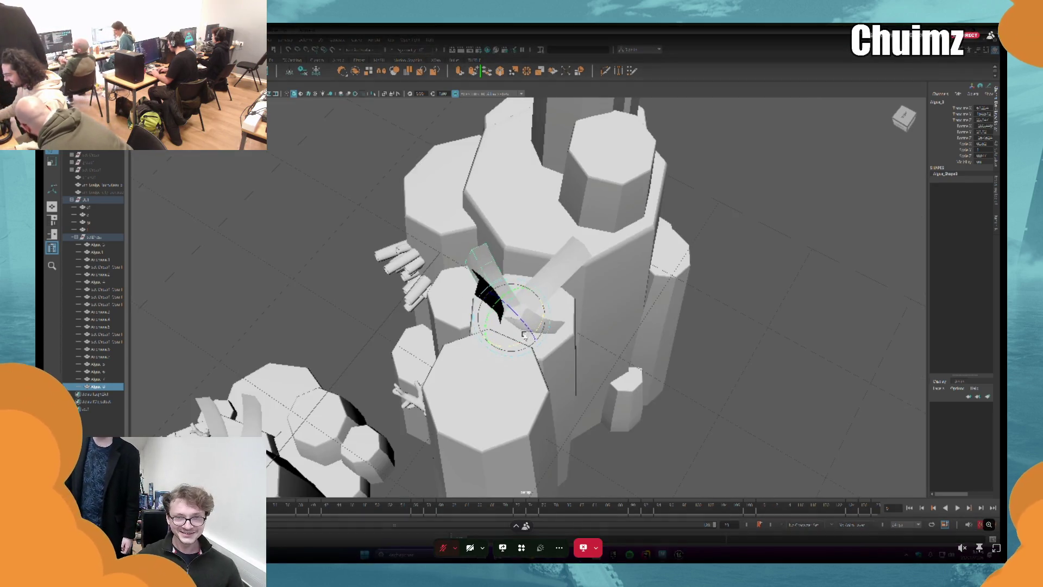
left_click(780, 326)
left_click_drag(780, 326, 715, 295)
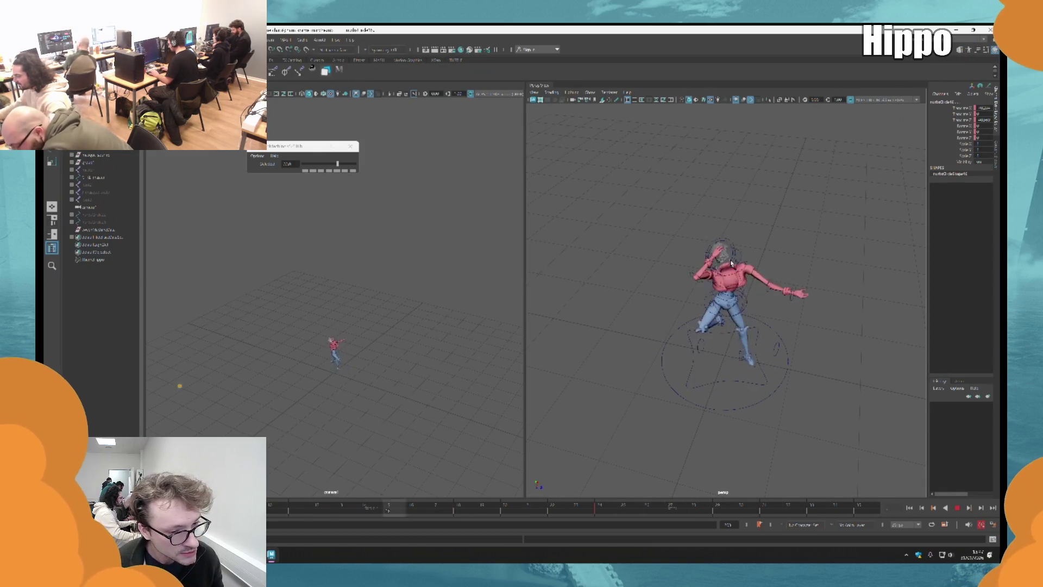
Stop the animation playback, clear the selection and select the character's foot control.
key("Escape")
left_click(760, 363)
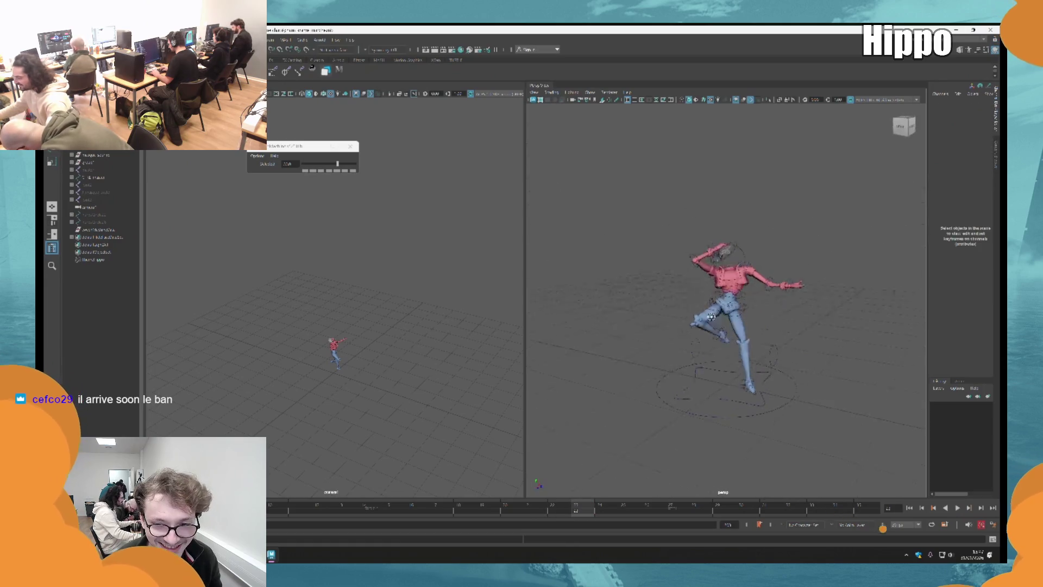
left_click_drag(712, 317, 636, 305)
scroll(817, 398, "up", 5)
left_click(777, 427)
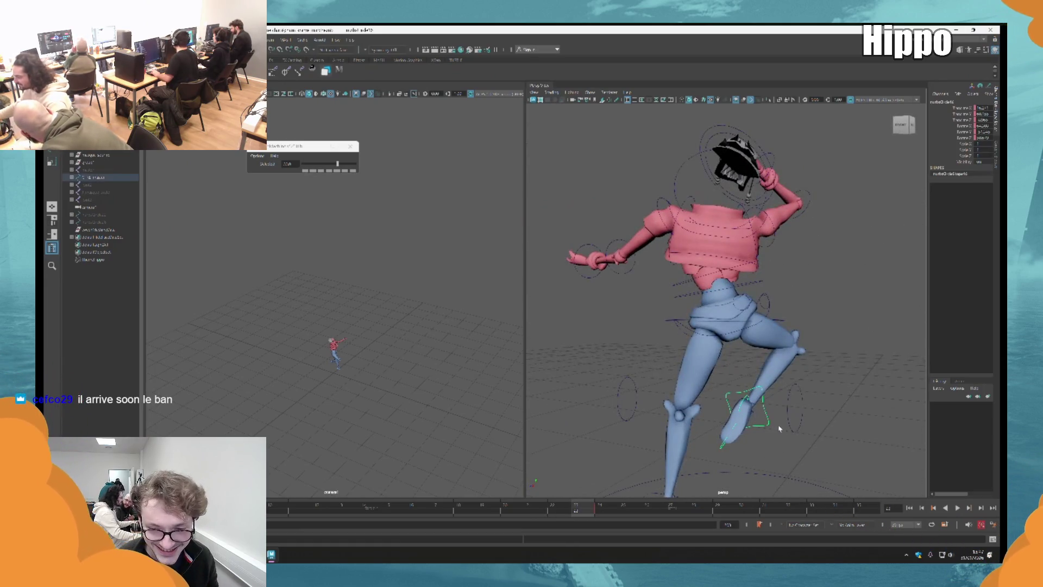
Step back and forward through frames to compare the foot control's poses.
key("alt+v")
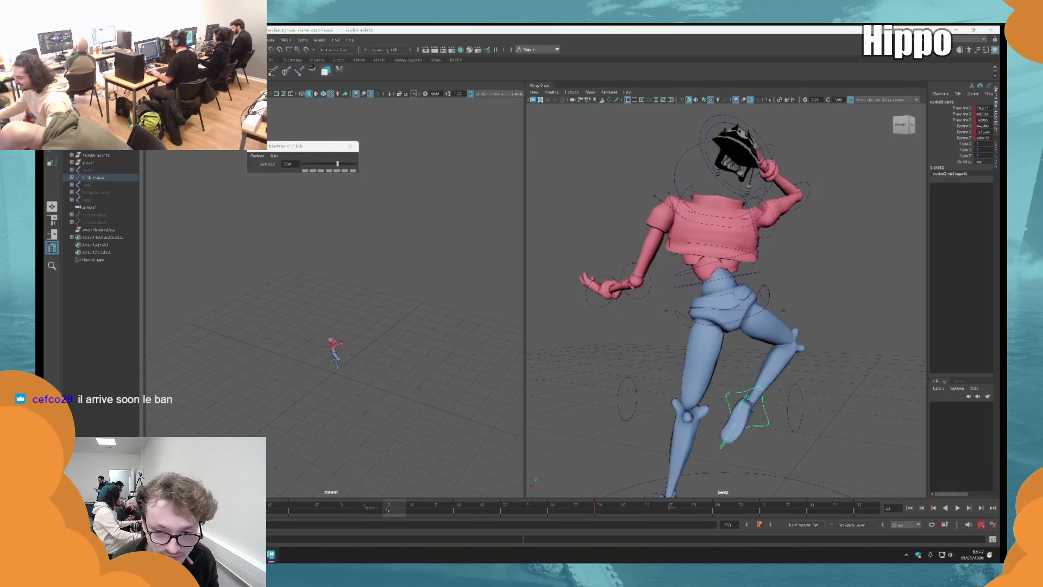
key("comma")
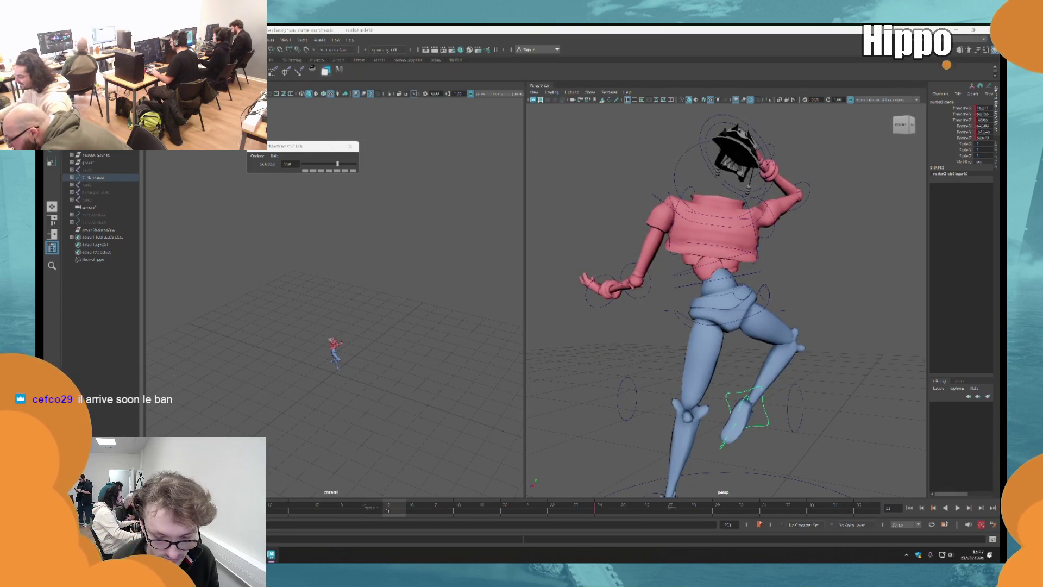
key("period")
key("period")
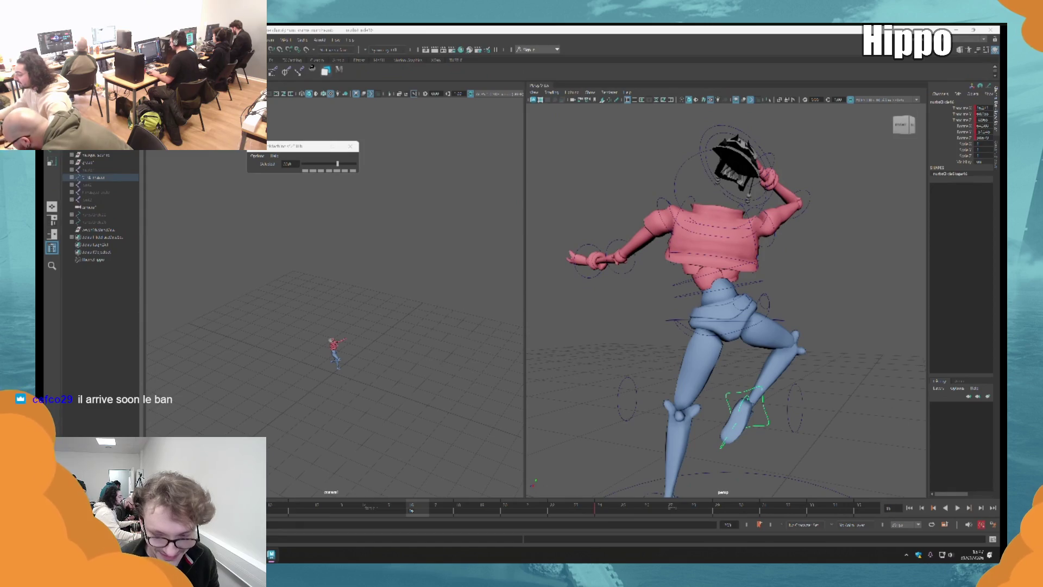
scroll(726, 293, "down", 5)
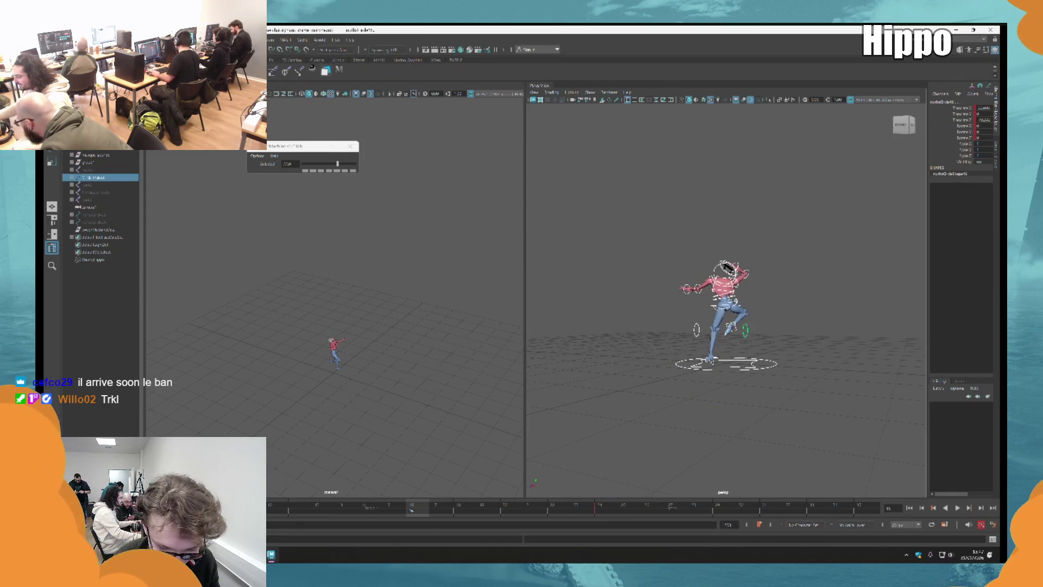
key("comma")
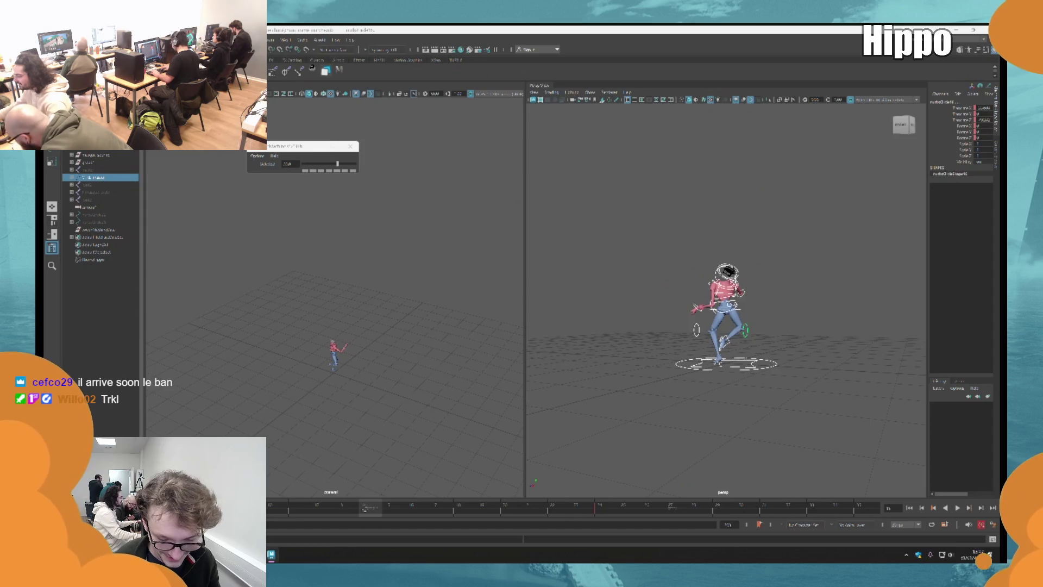
key("period")
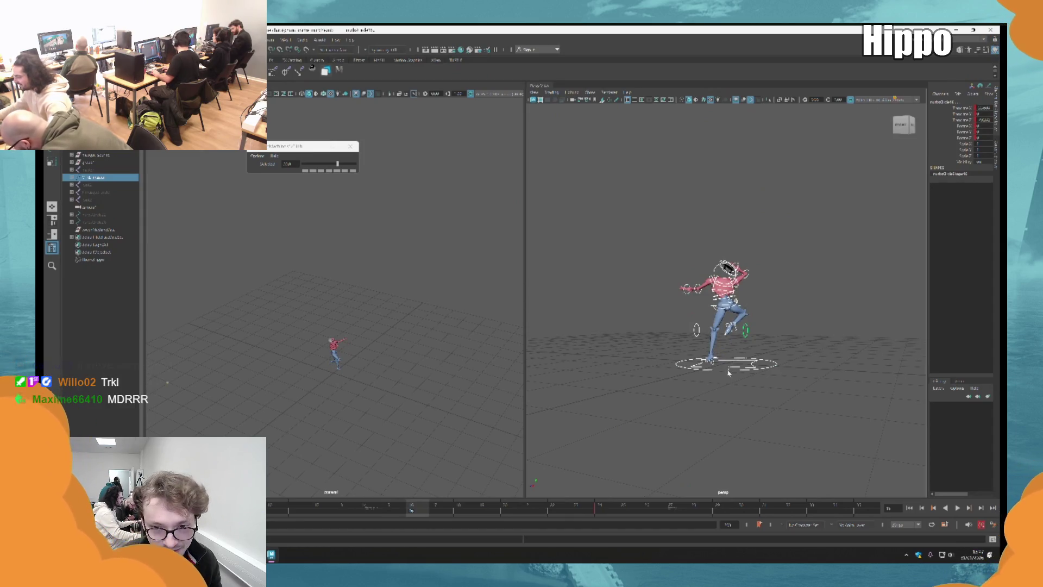
Reselect the foot control alone and tumble to a side view of the character.
left_click(776, 363)
scroll(774, 345, "up", 4)
left_click(745, 367)
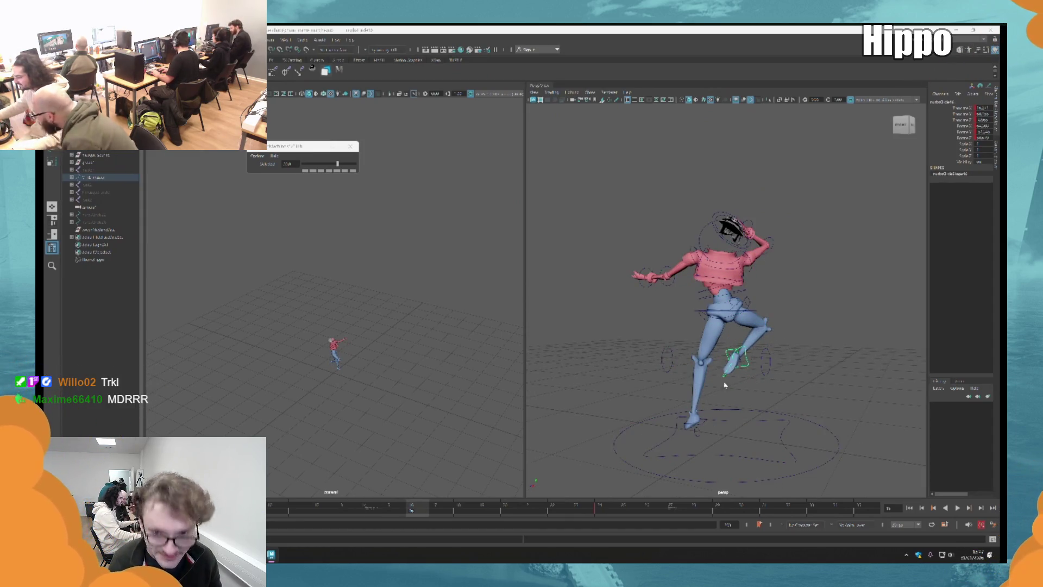
left_click(733, 360)
mouse_move(731, 360)
left_mouse_down("alt")
mouse_move(689, 350)
mouse_move(745, 413)
left_mouse_up("alt")
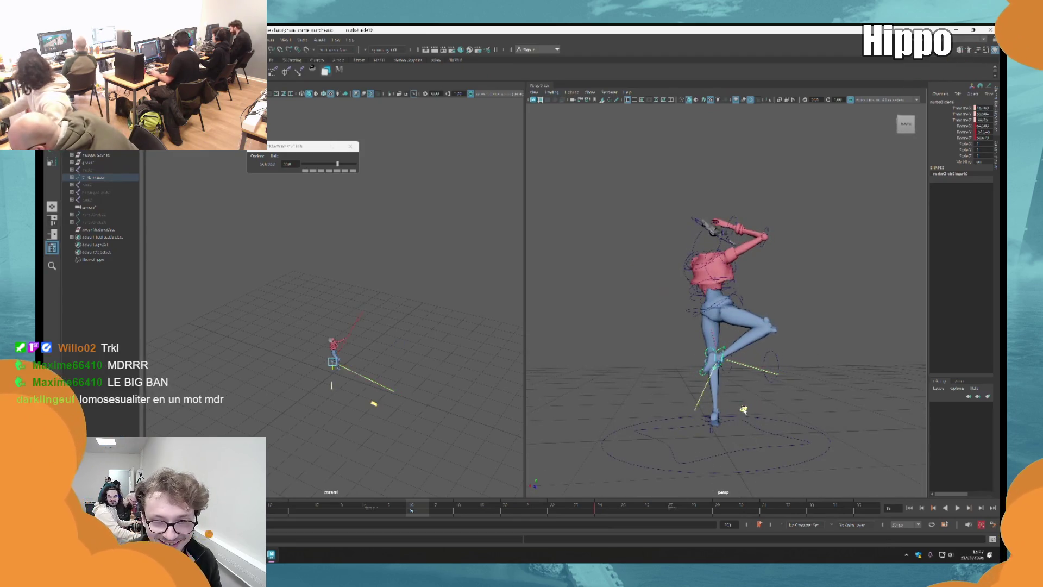
scroll(737, 414, "up", 3)
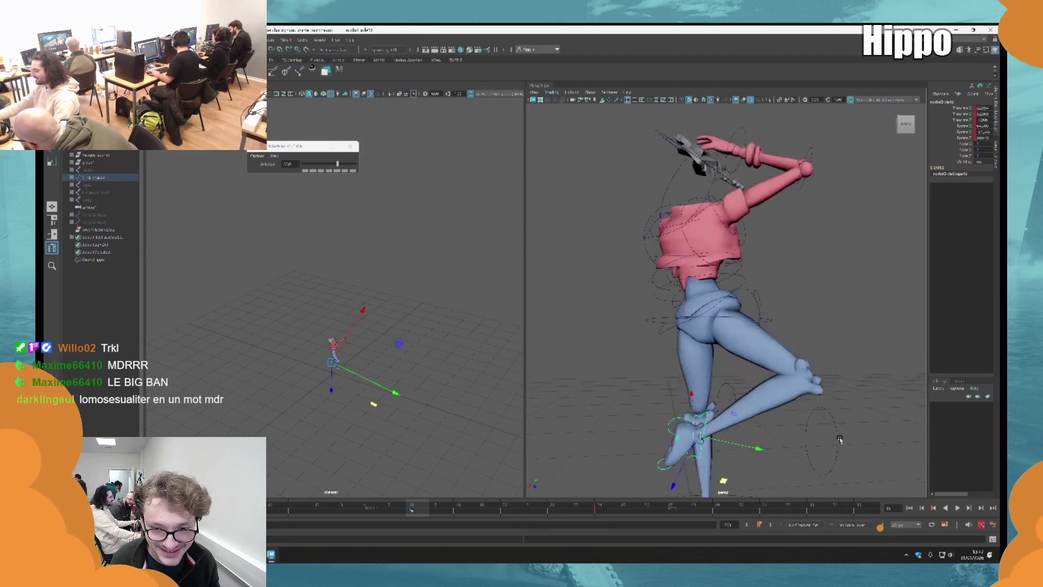
Rotate the foot control, then step through the keyed poses and play the animation.
key("e")
left_click_drag(734, 432, 712, 413)
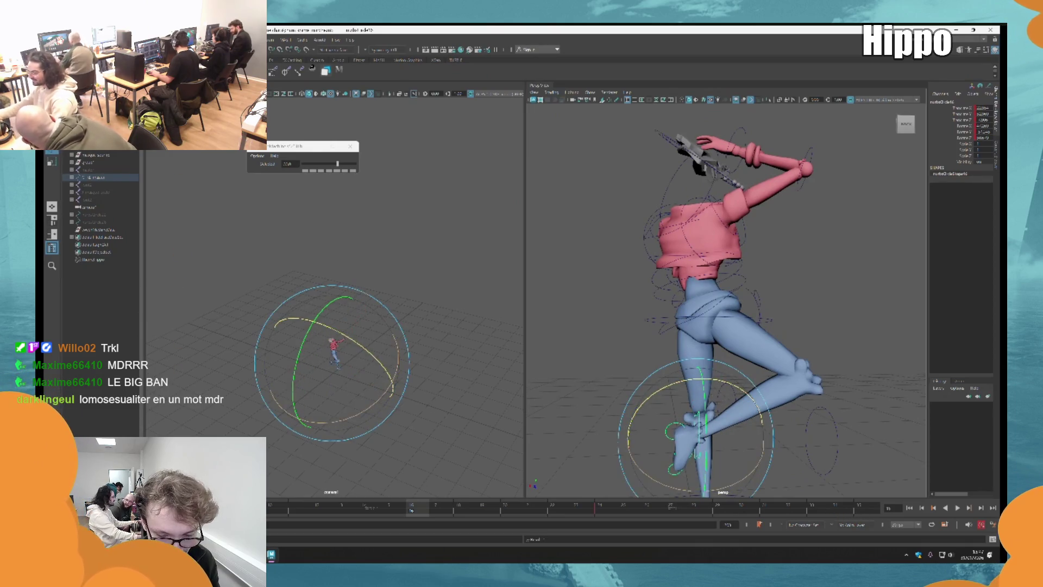
key("comma")
key("comma")
key("comma")
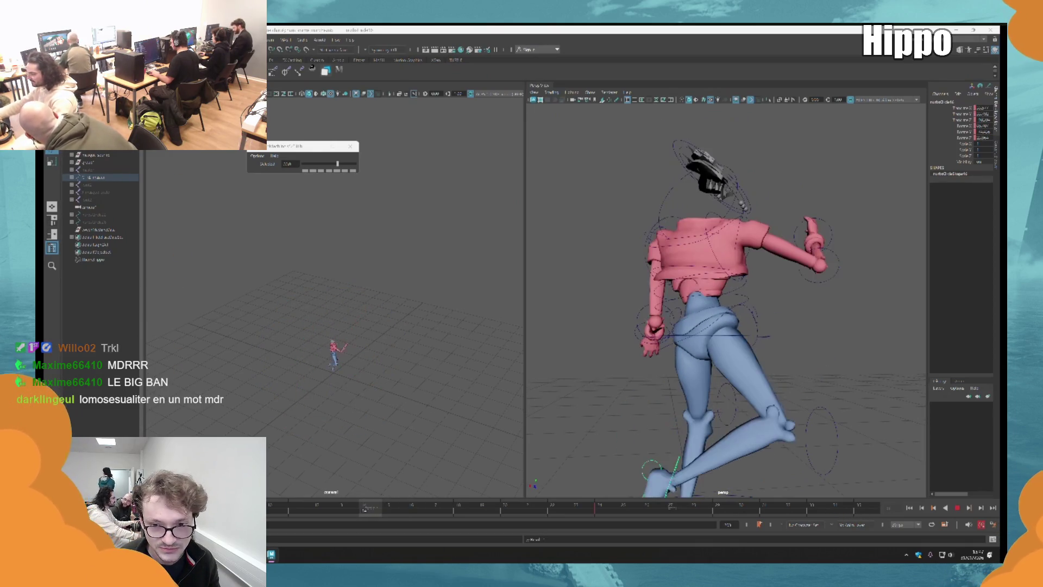
left_click(965, 507)
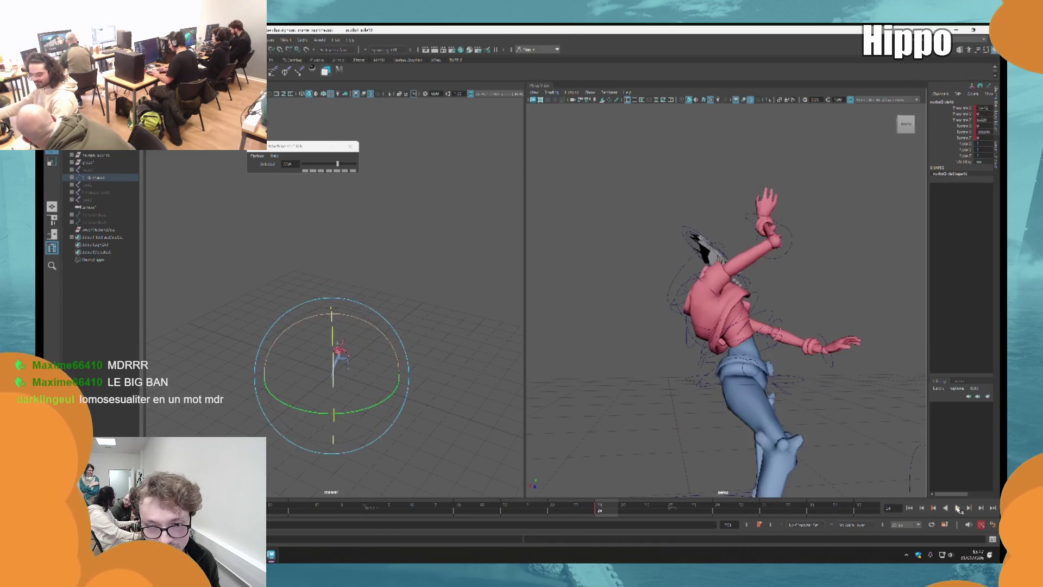
left_click(958, 508)
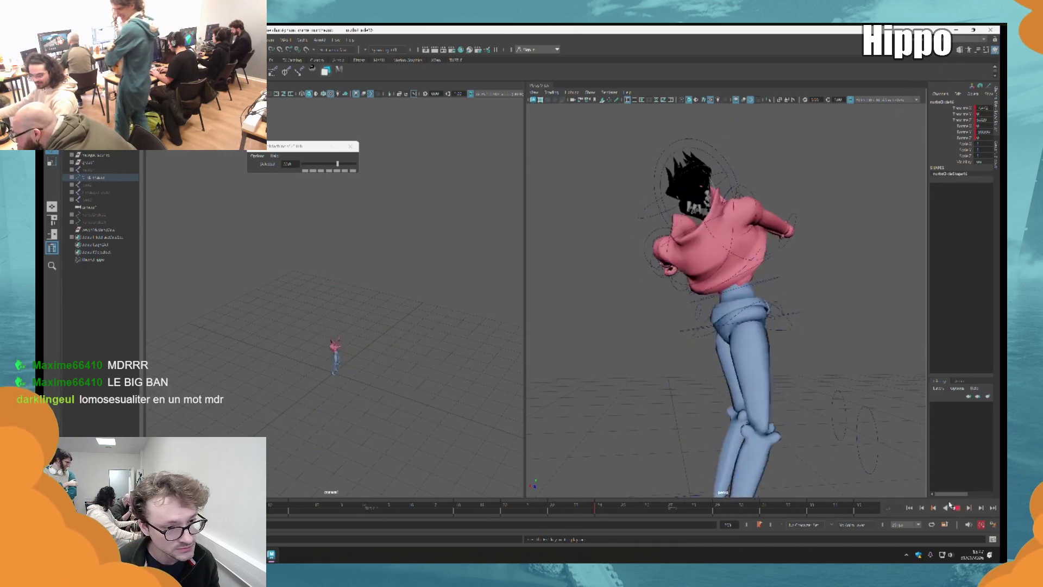
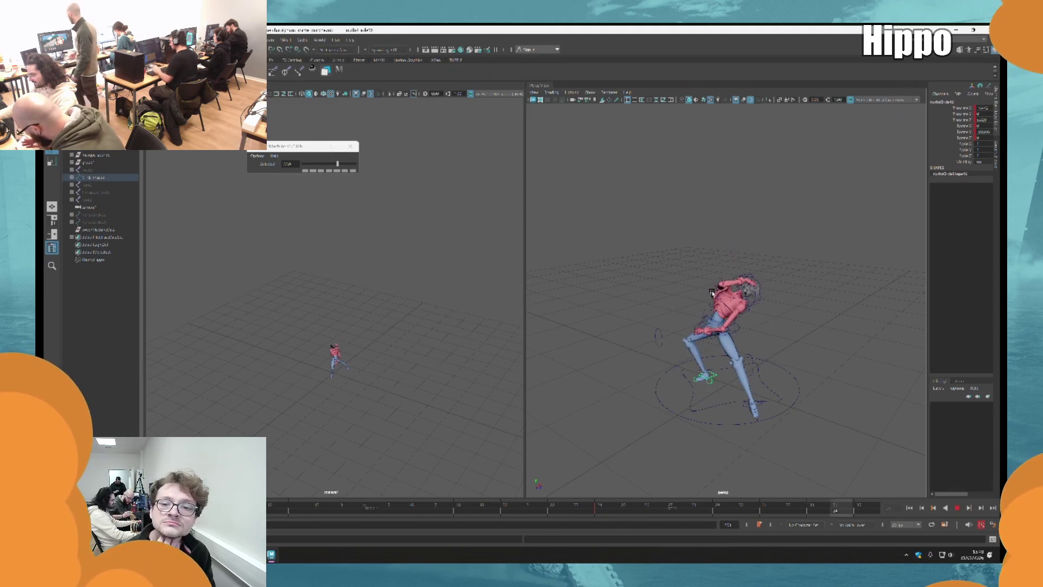
Stop the dance playback, step forward a few frames, then play and stop it again.
key("Escape")
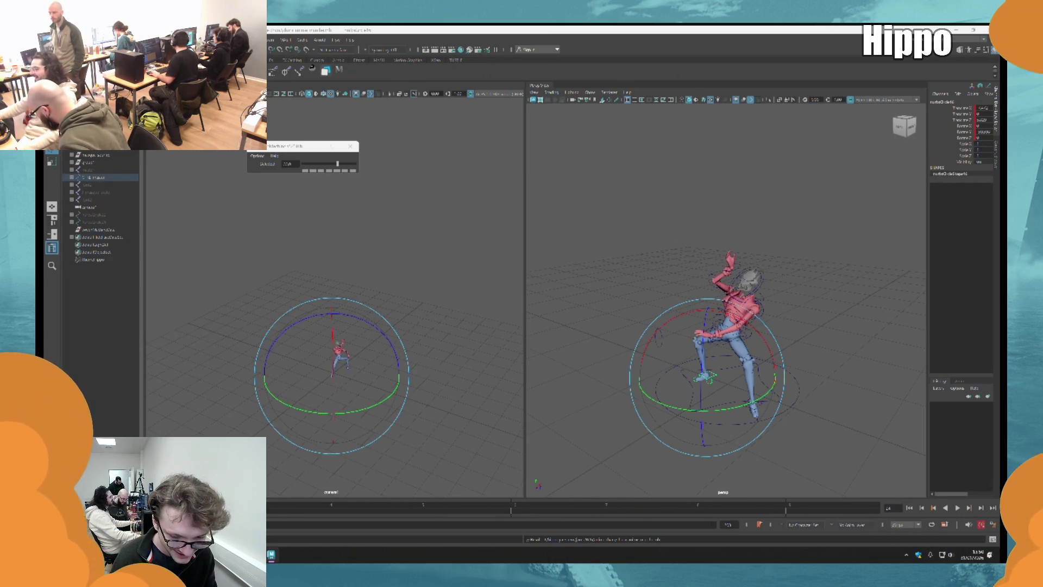
key("alt+period")
key("alt+period")
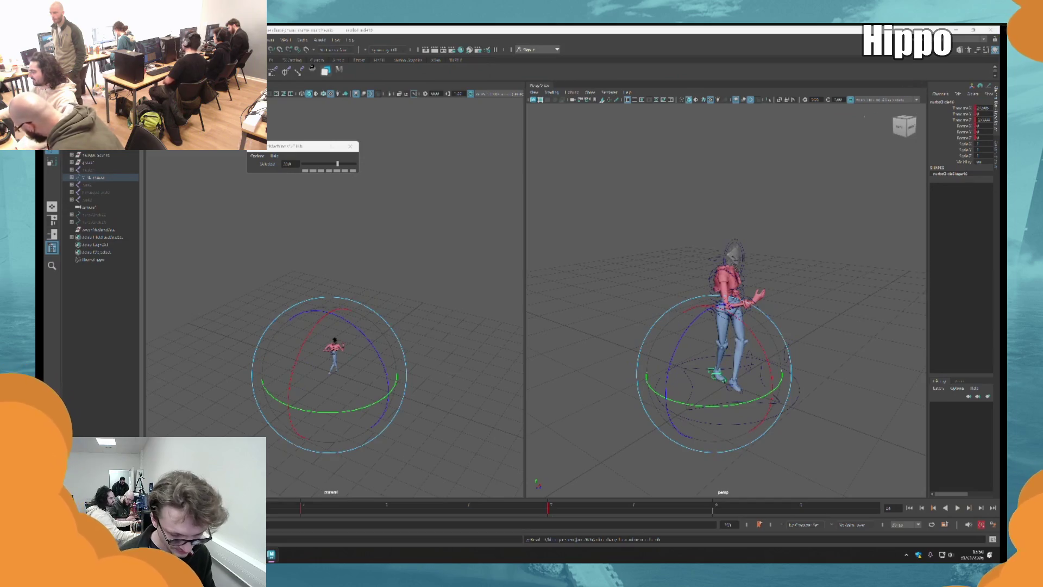
key("alt+period")
key("alt+period")
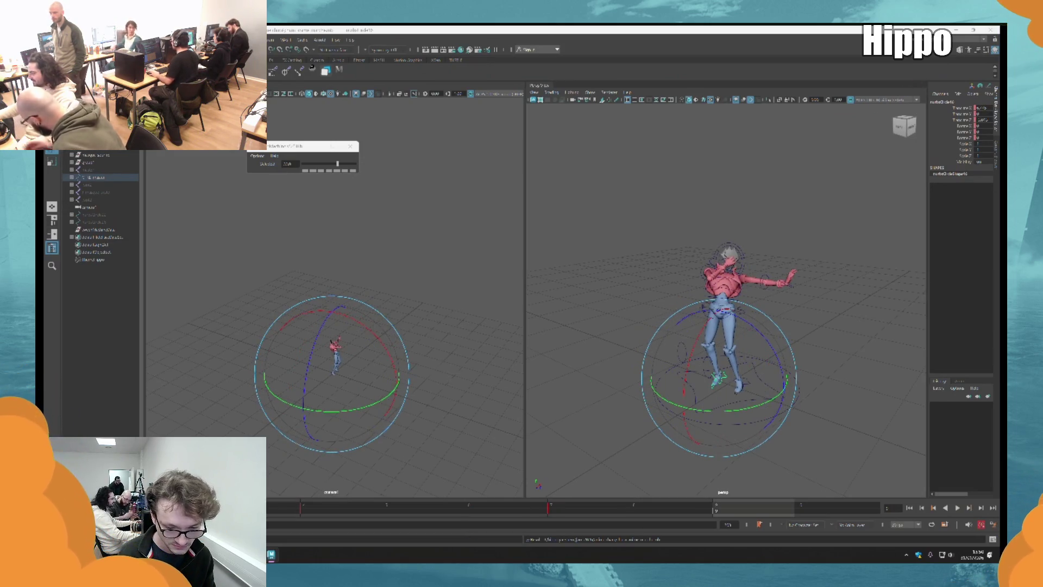
key("alt+v")
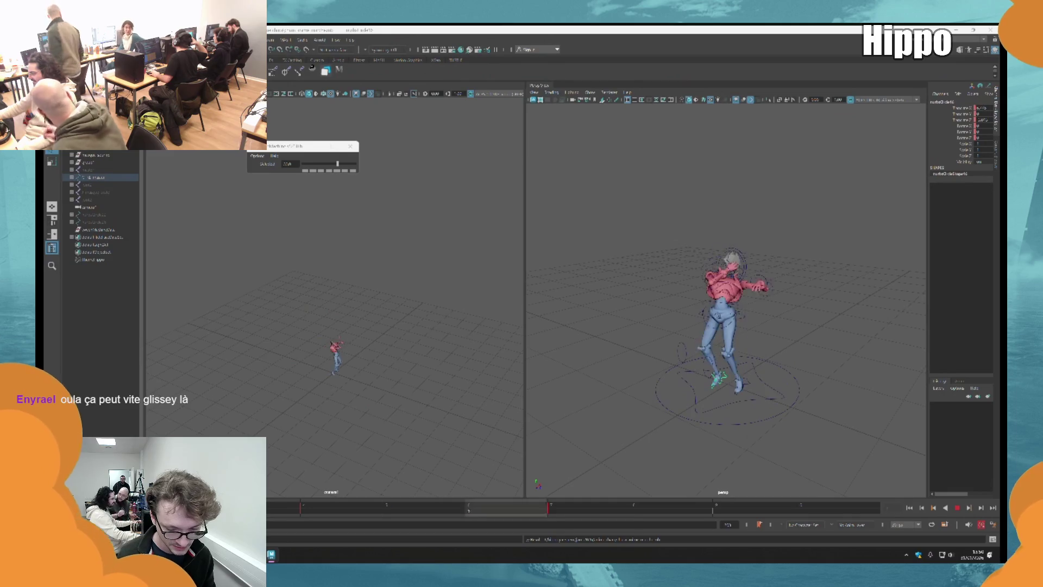
key("alt+v")
Frame the character in the perspective view and select the main rig controller in the Outliner.
left_click(777, 346)
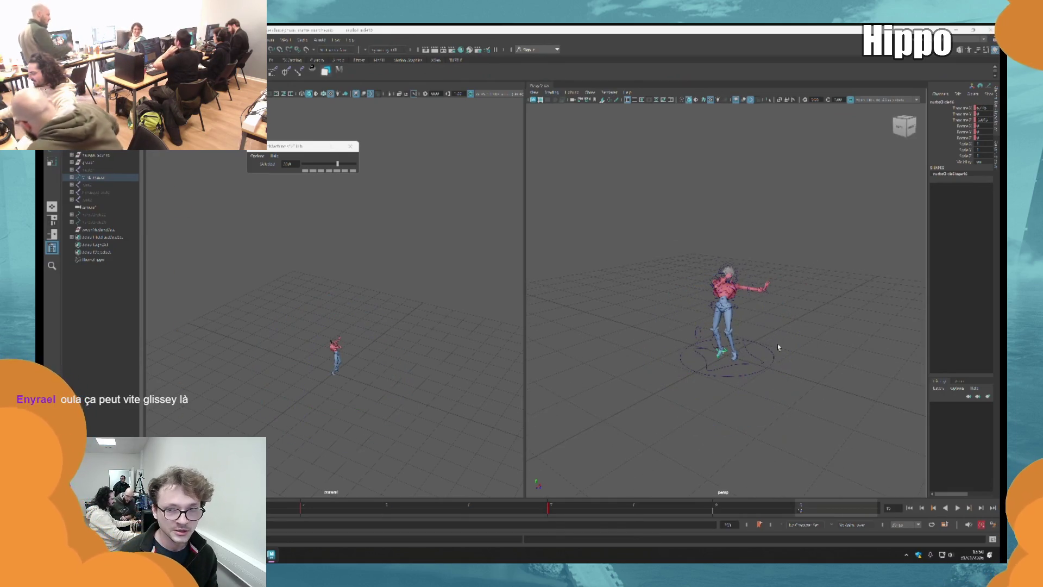
key("f")
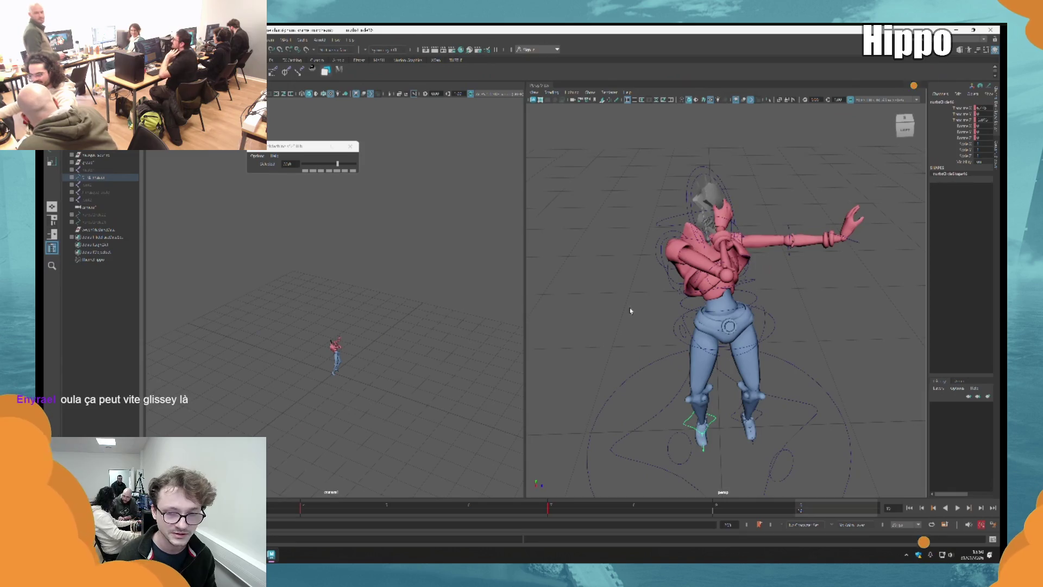
left_click(97, 177)
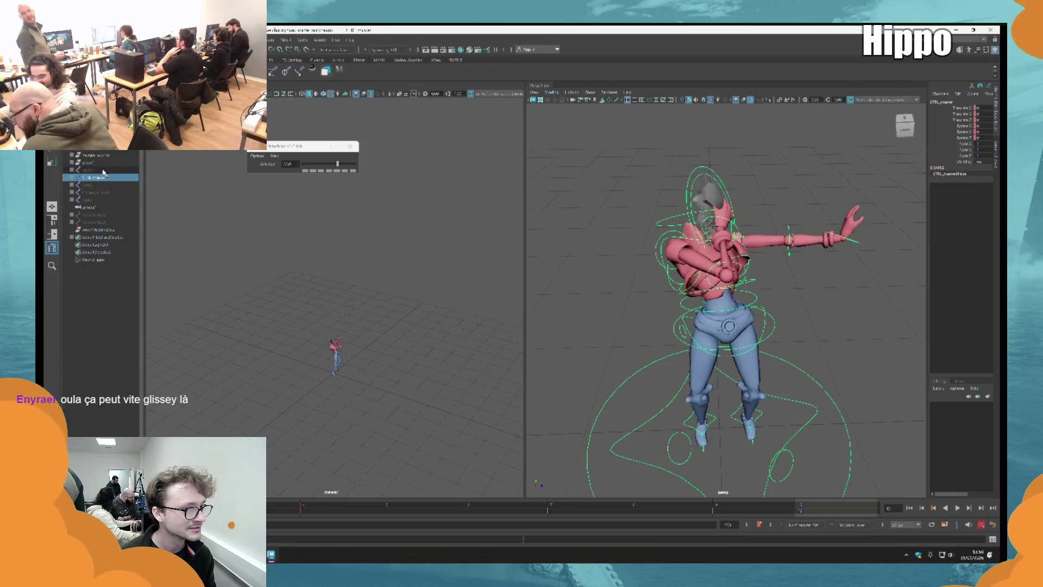
Orbit around the character, then select group1 and the geo node in the Outliner.
left_click(100, 170)
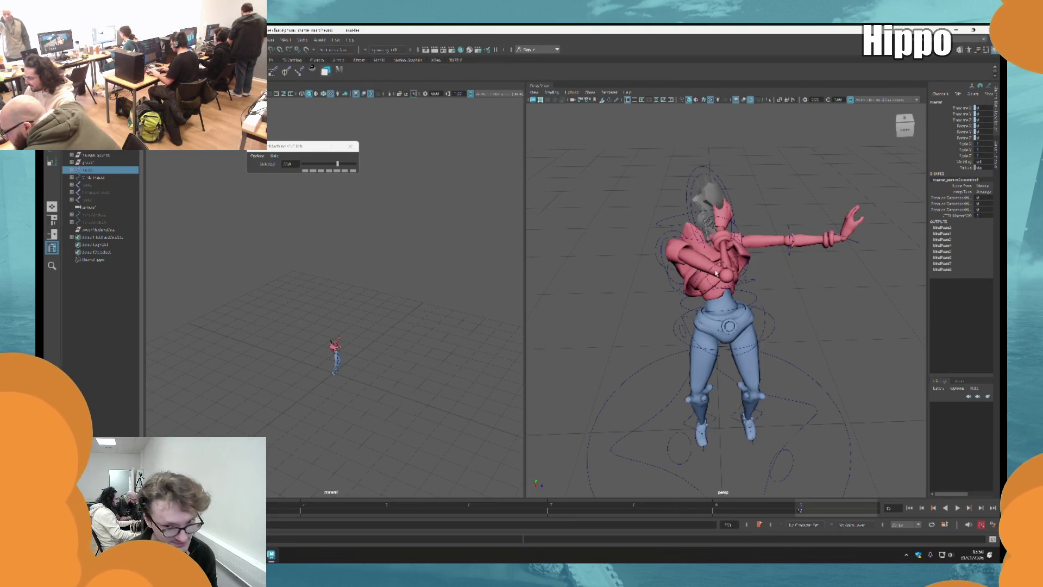
left_click_drag(701, 270, 701, 290)
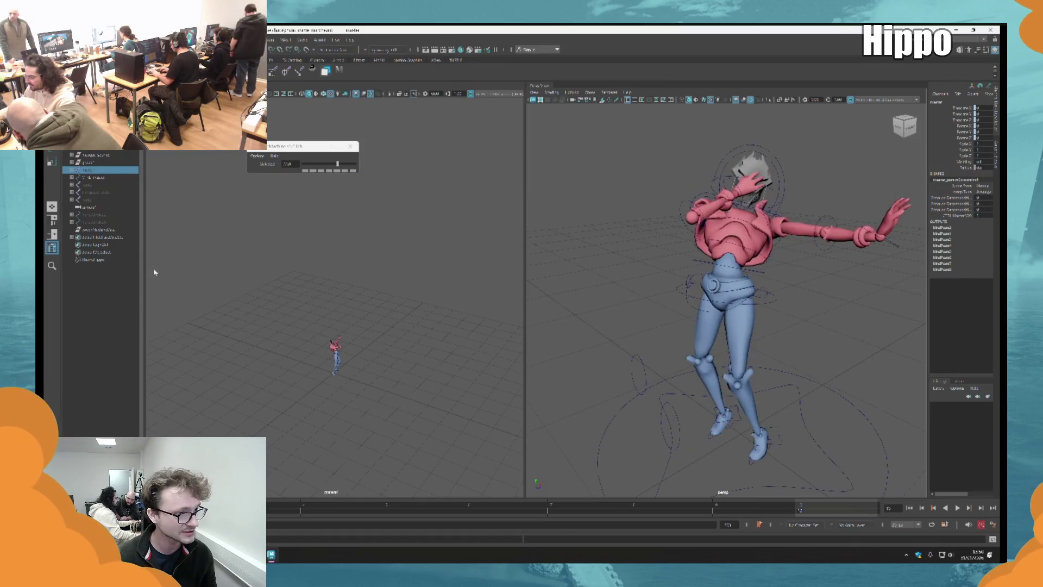
mouse_move(725, 369)
left_mouse_down()
mouse_move(693, 359)
mouse_move(722, 356)
left_mouse_up()
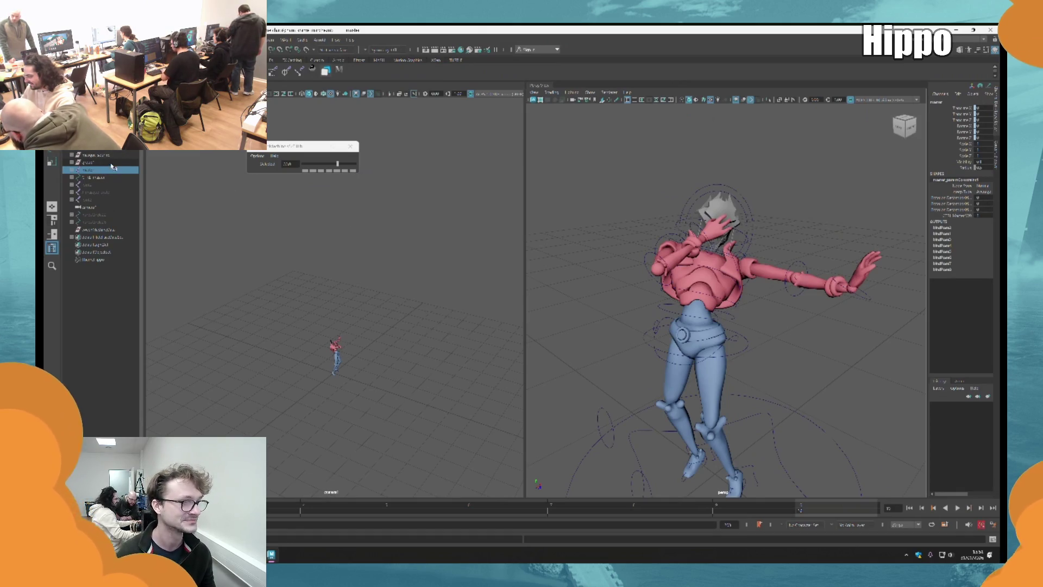
left_click(113, 163)
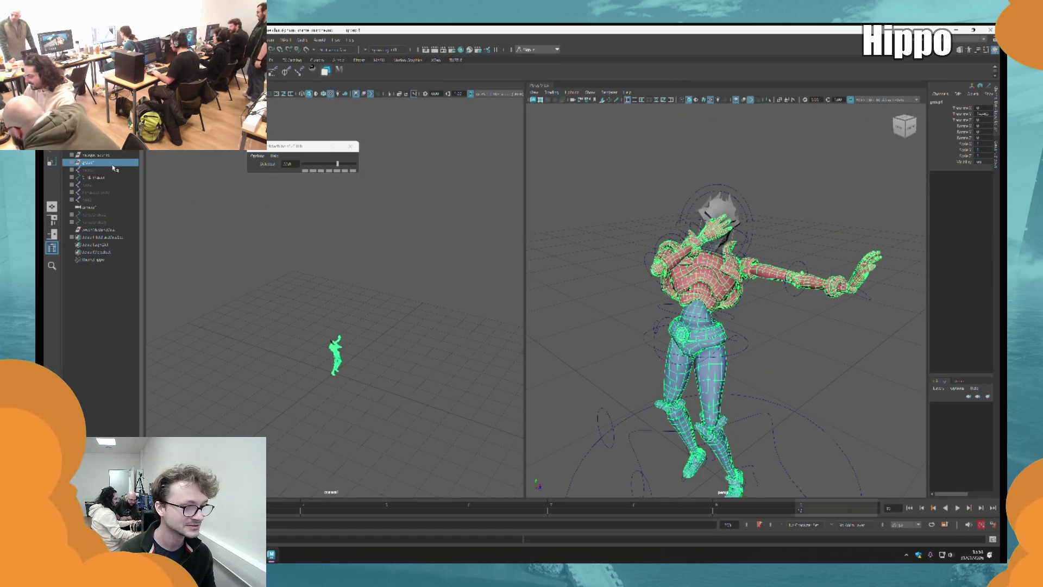
left_click(114, 169, "shift")
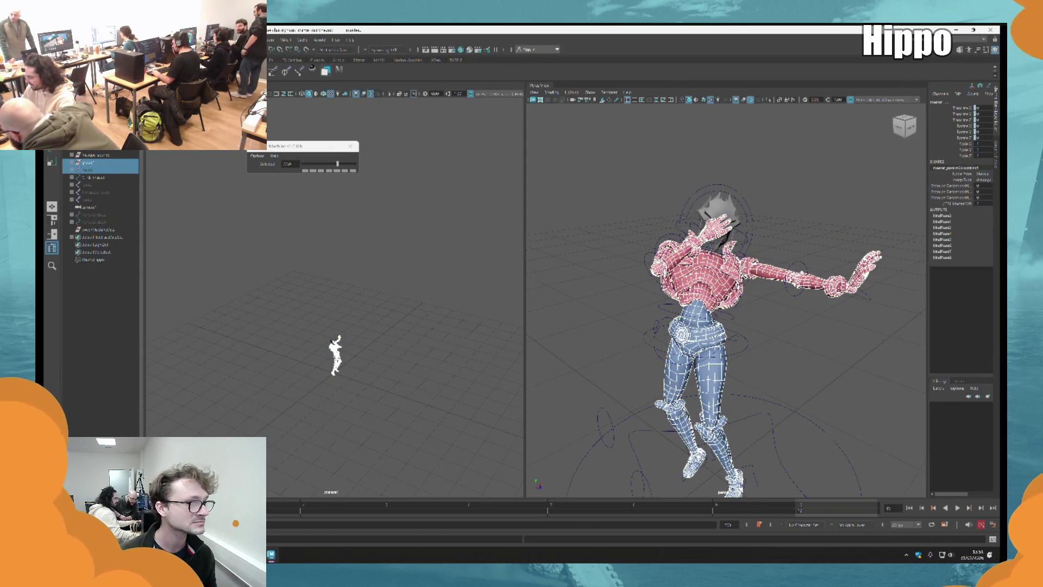
left_click(59, 144)
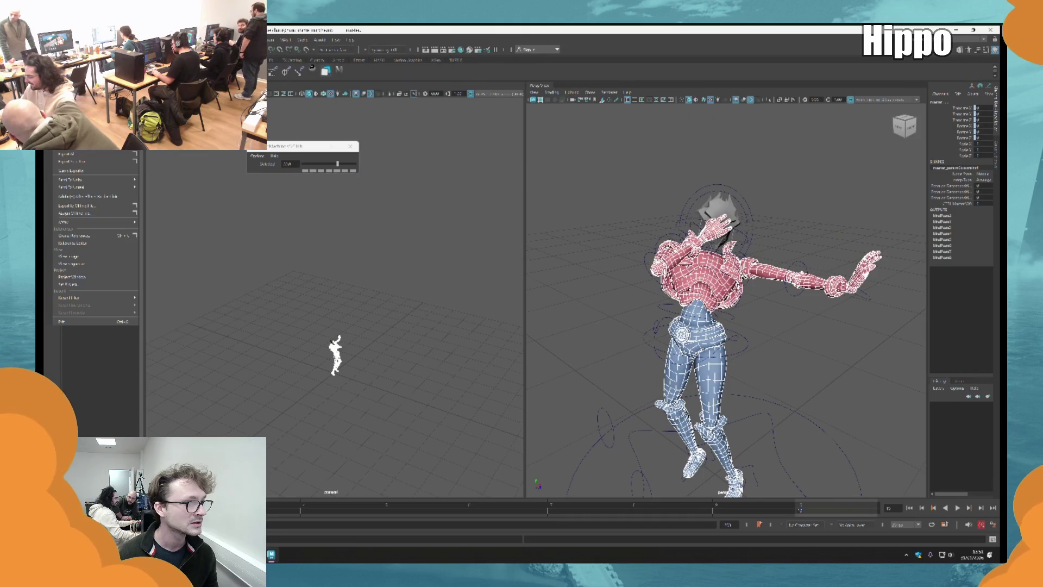
In Export Selection, browse into the project's destination folder for the FBX.
left_click(81, 155)
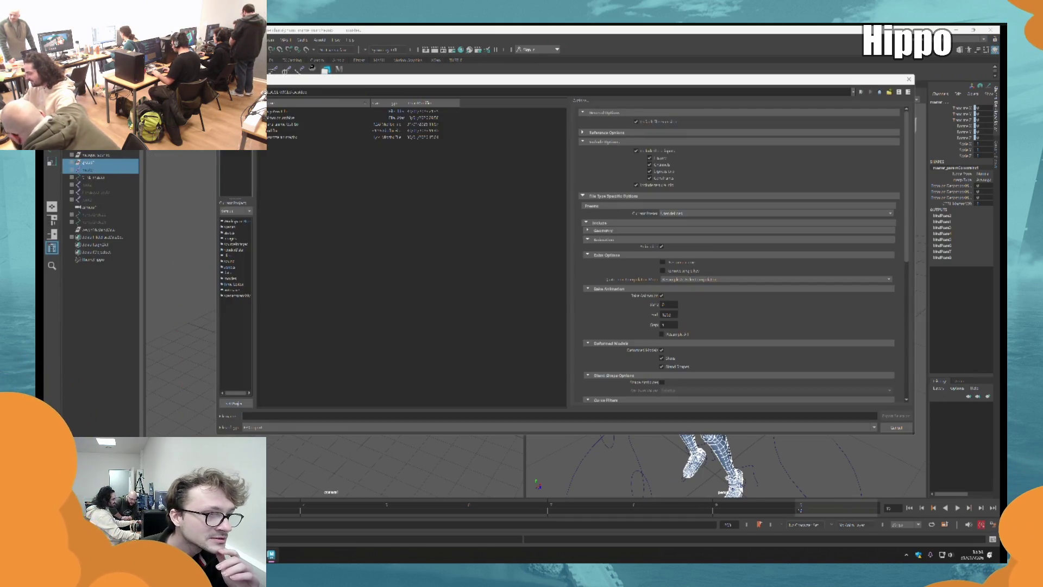
double_click(296, 110)
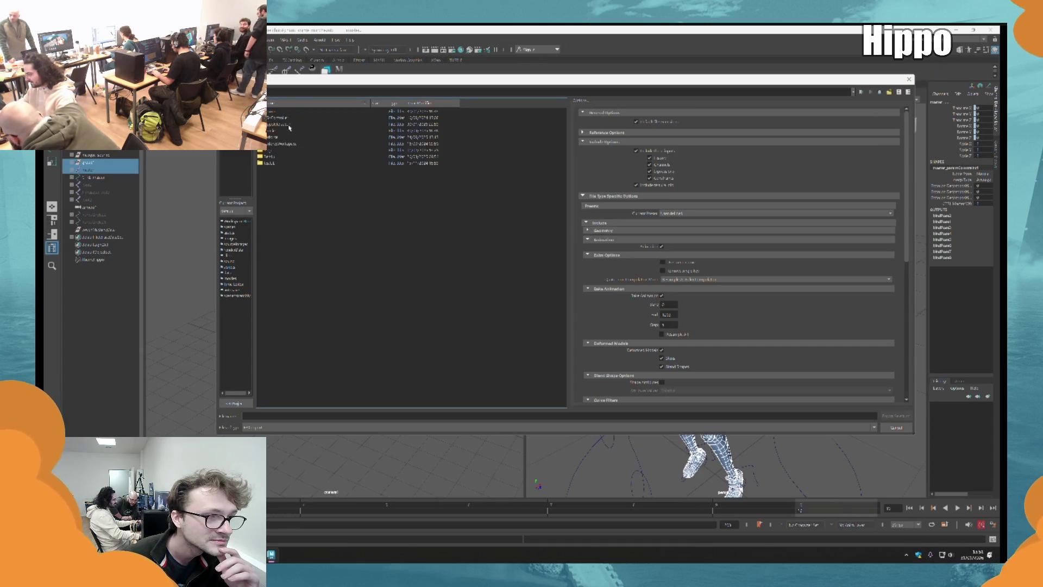
double_click(291, 131)
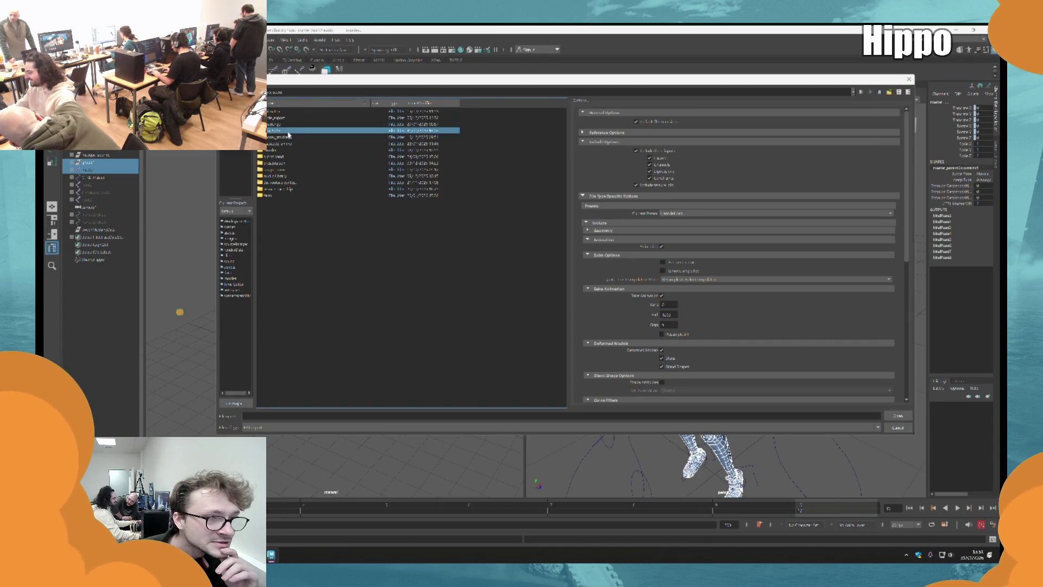
double_click(292, 123)
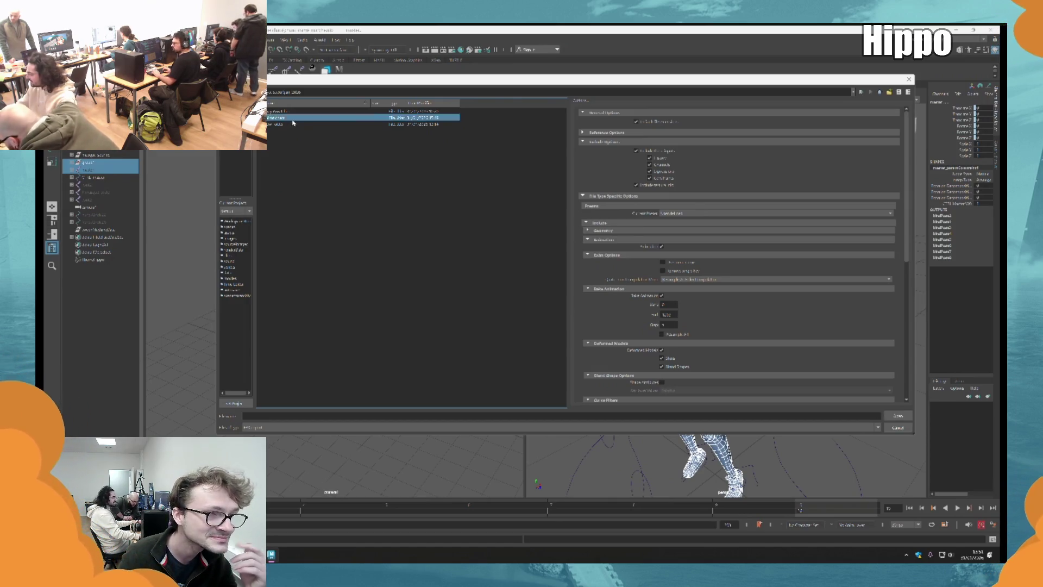
Name the file 'a', export the selection as FBX and dismiss the warnings.
left_click(256, 416)
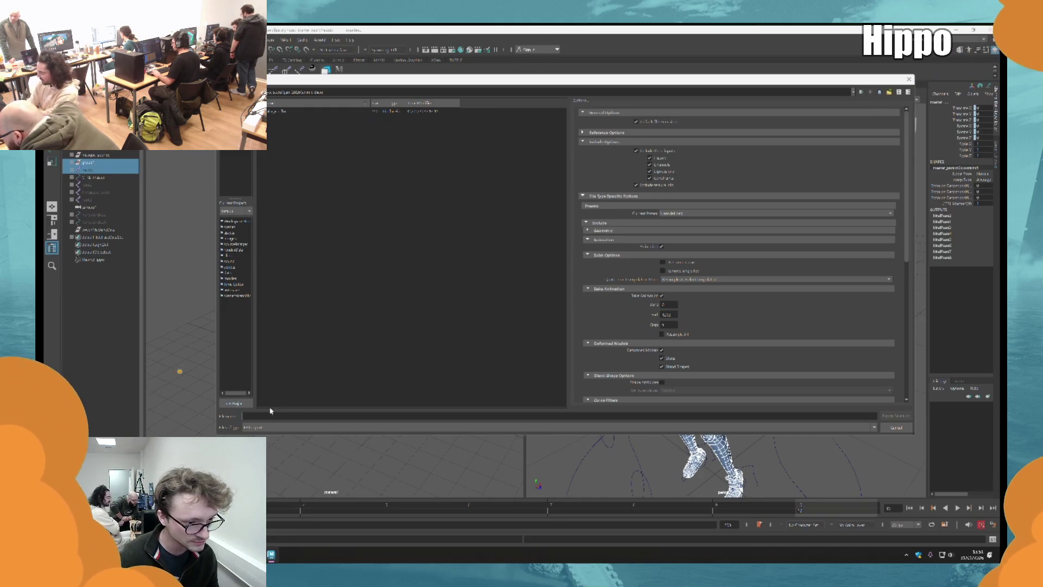
type("a")
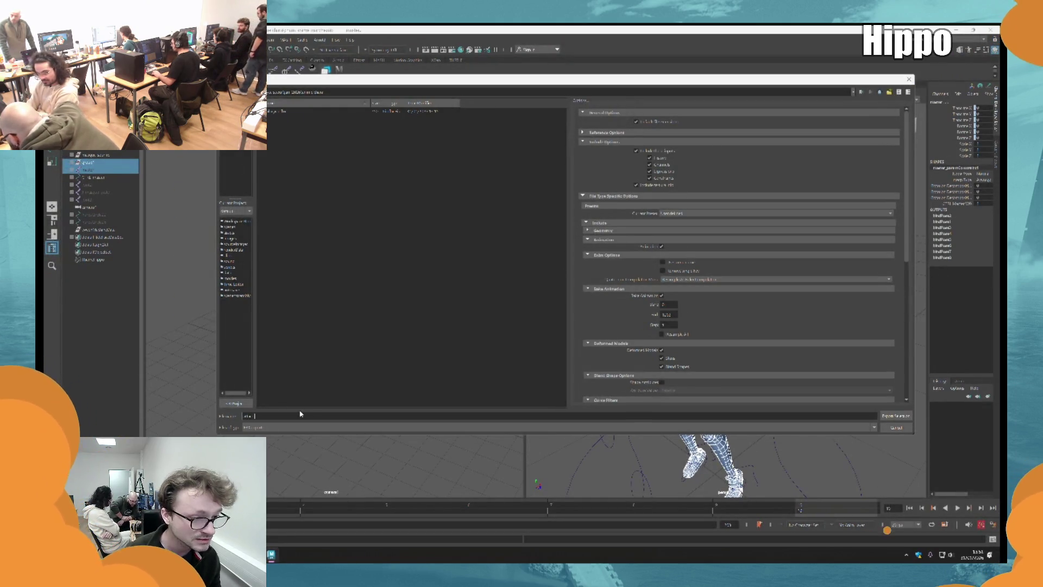
key("Return")
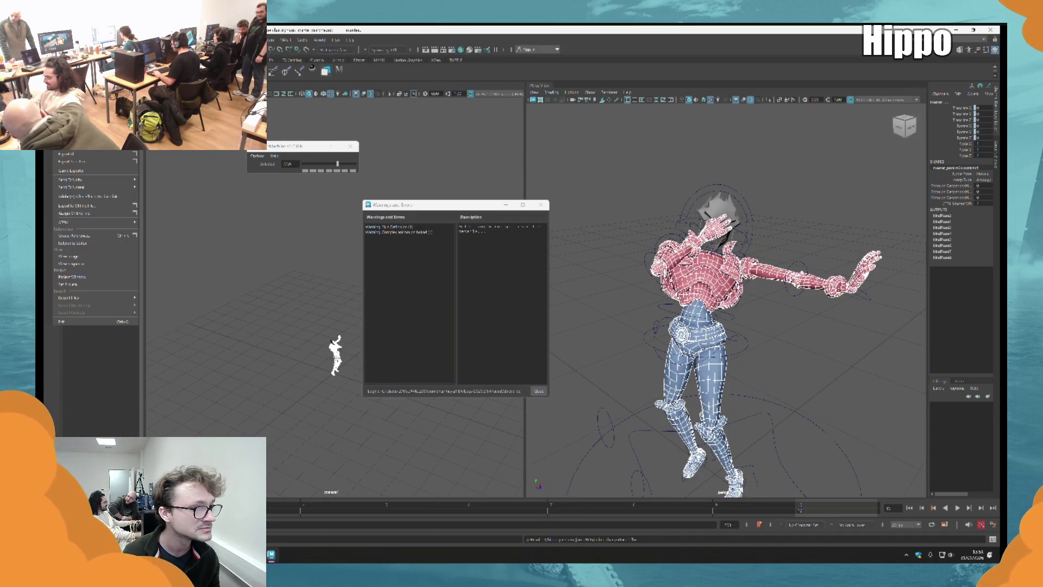
left_click(540, 205)
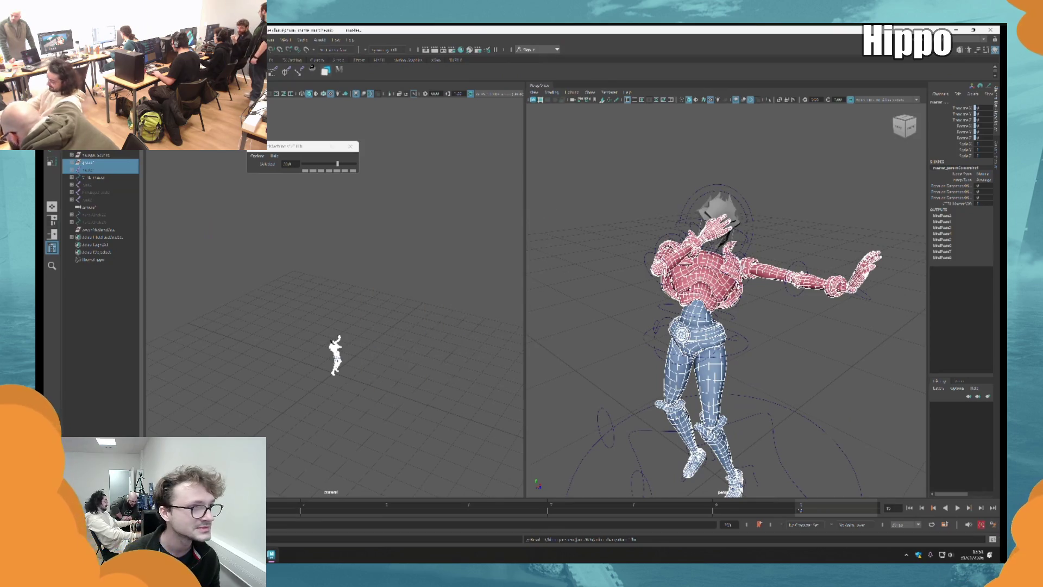
left_click(48, 39)
left_click(117, 161)
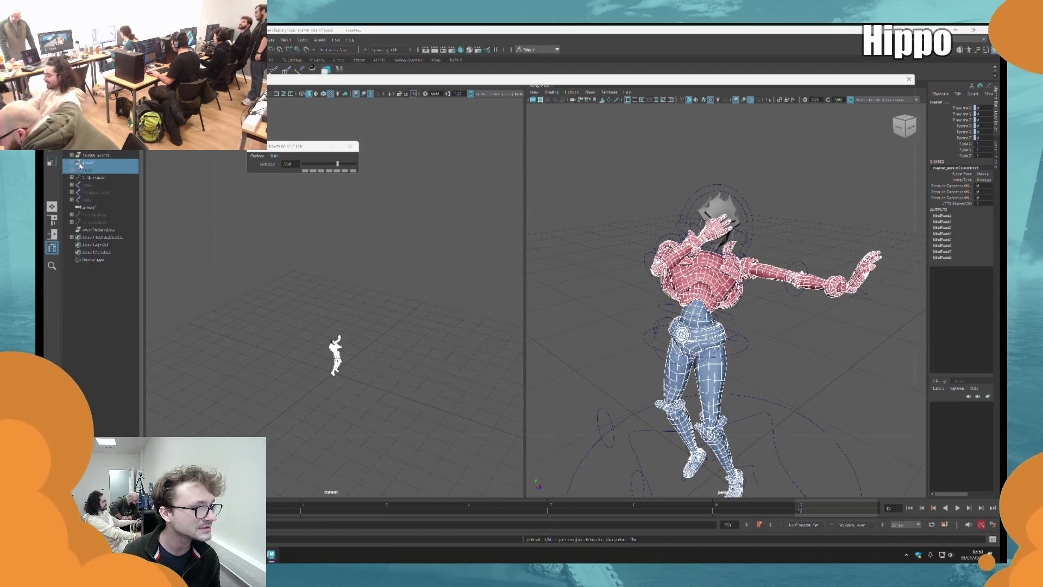
Overwrite the existing FBX file after editing the Bake Animation end frame, then close the warnings.
left_click(282, 113)
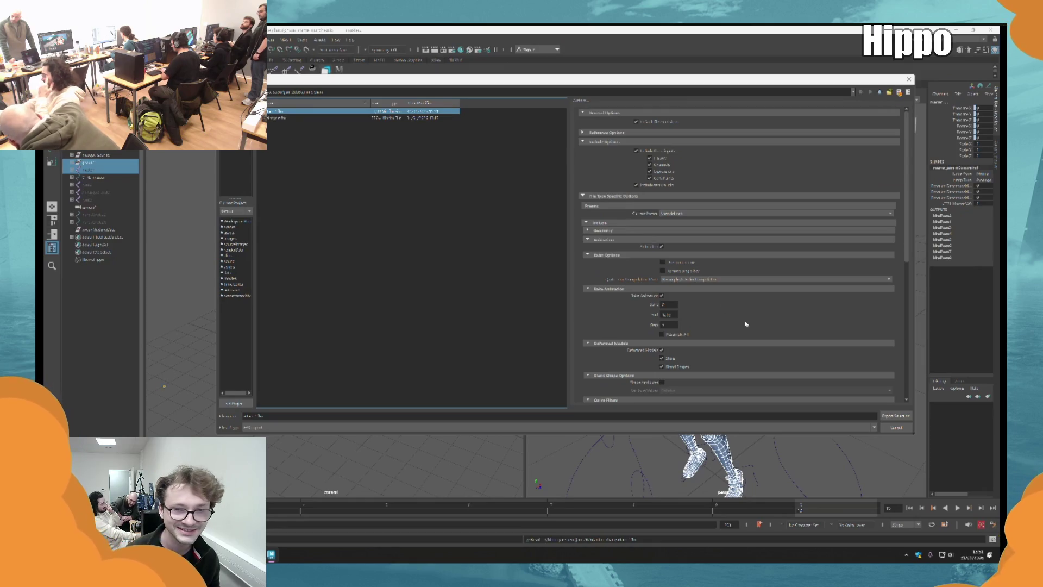
scroll(739, 255, "down", 3)
left_click(669, 239)
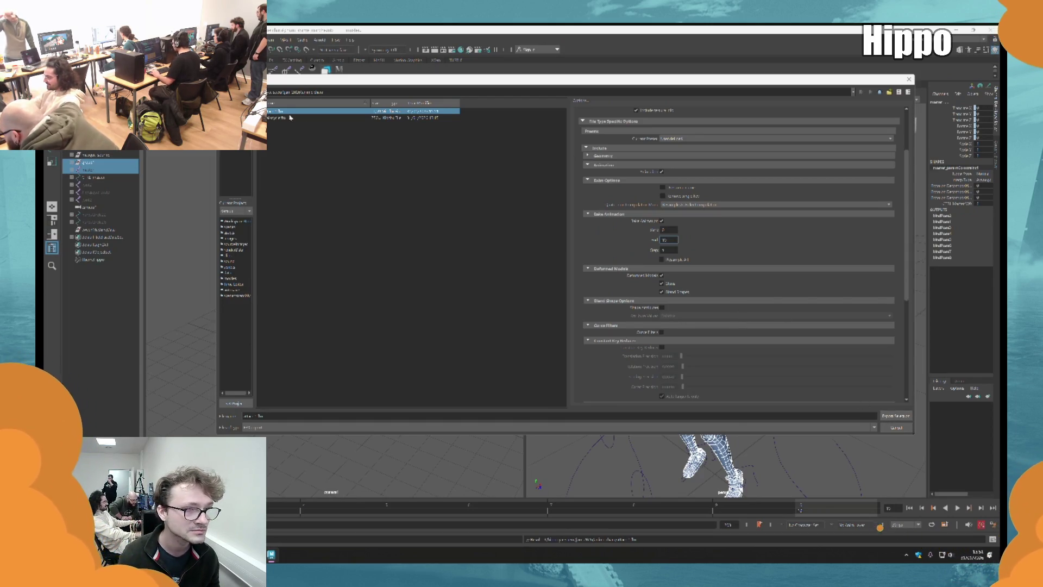
left_click(895, 415)
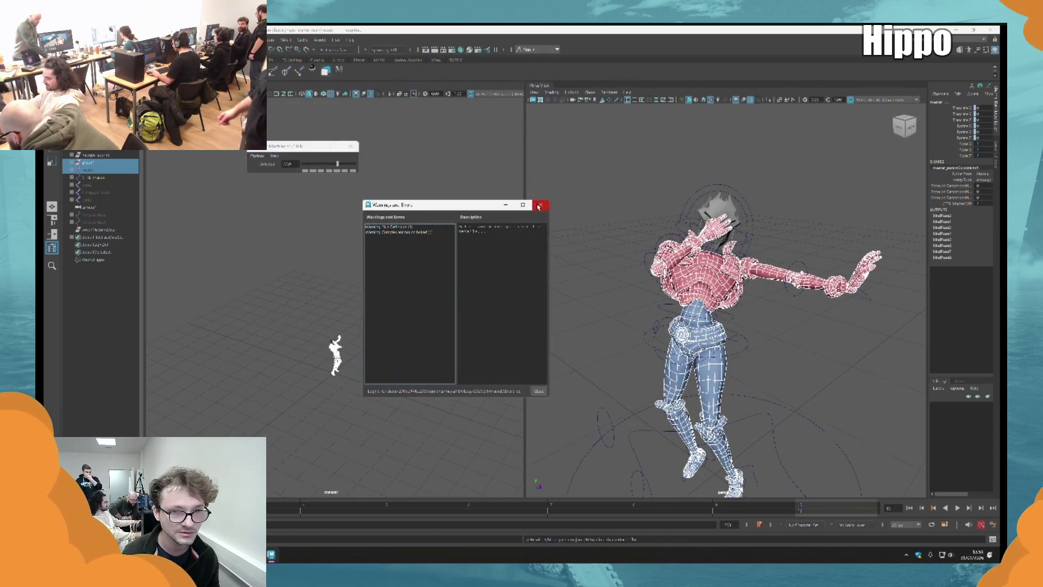
left_click(540, 205)
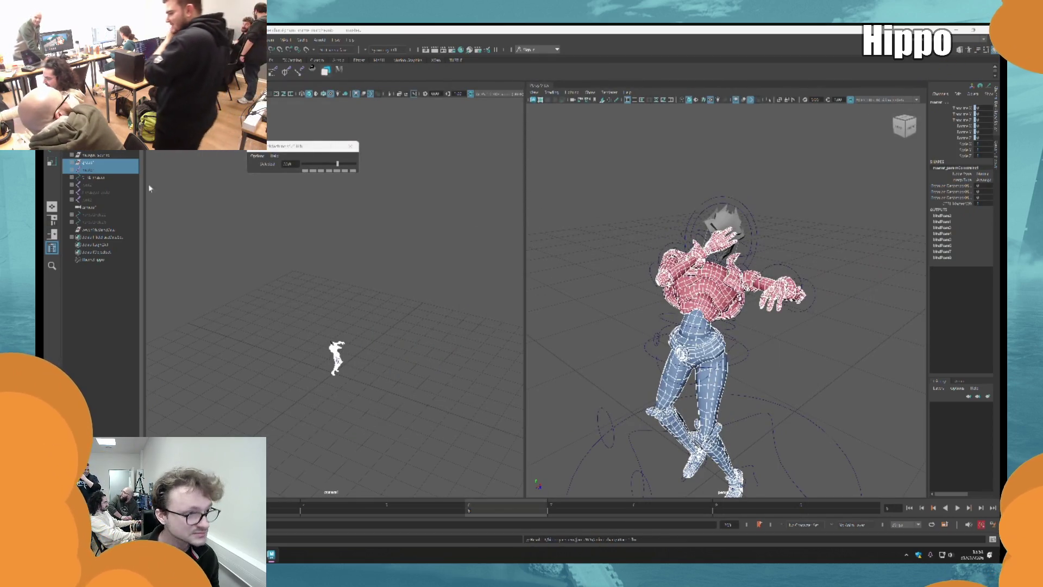
Select CTRL_master and step back and forth through the animation frames.
left_click(114, 179)
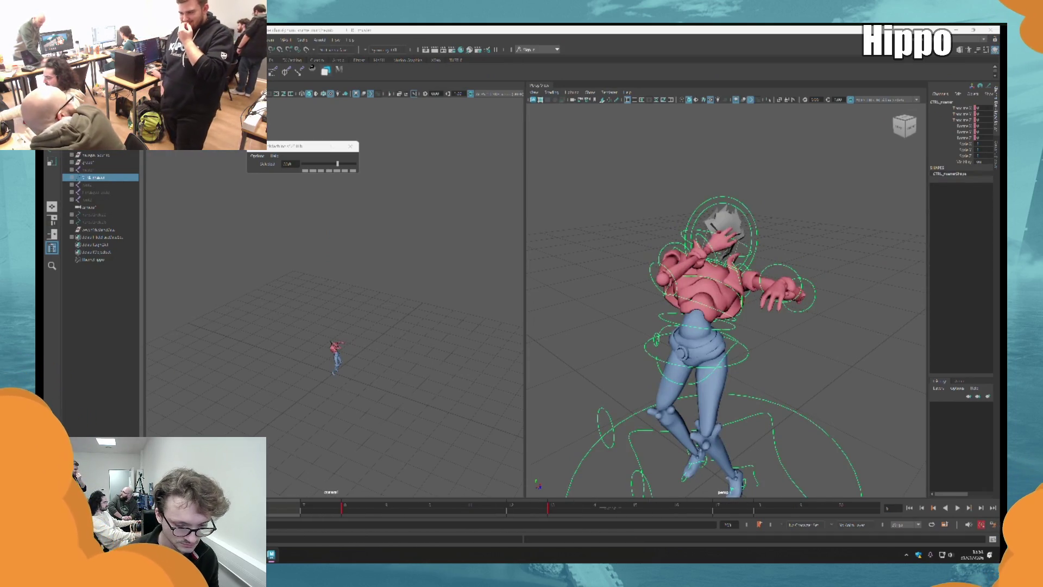
key("period")
key("period")
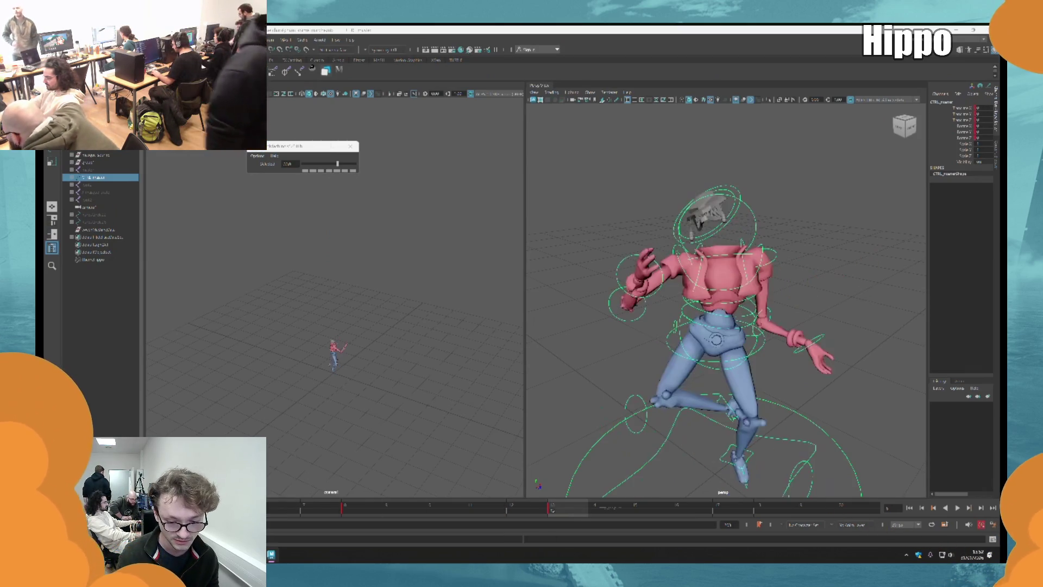
key("comma")
key("period")
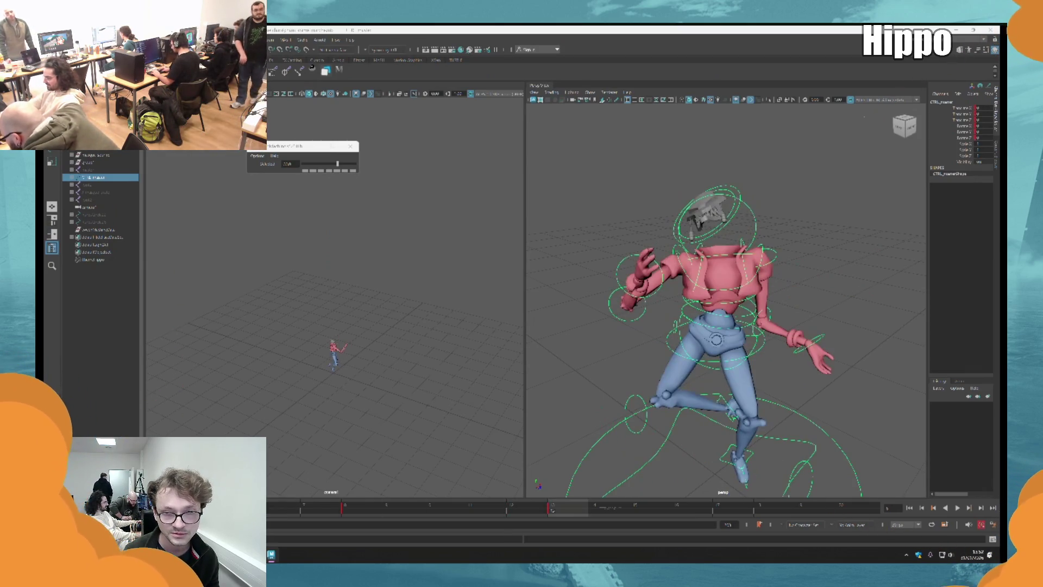
key("period")
key("period")
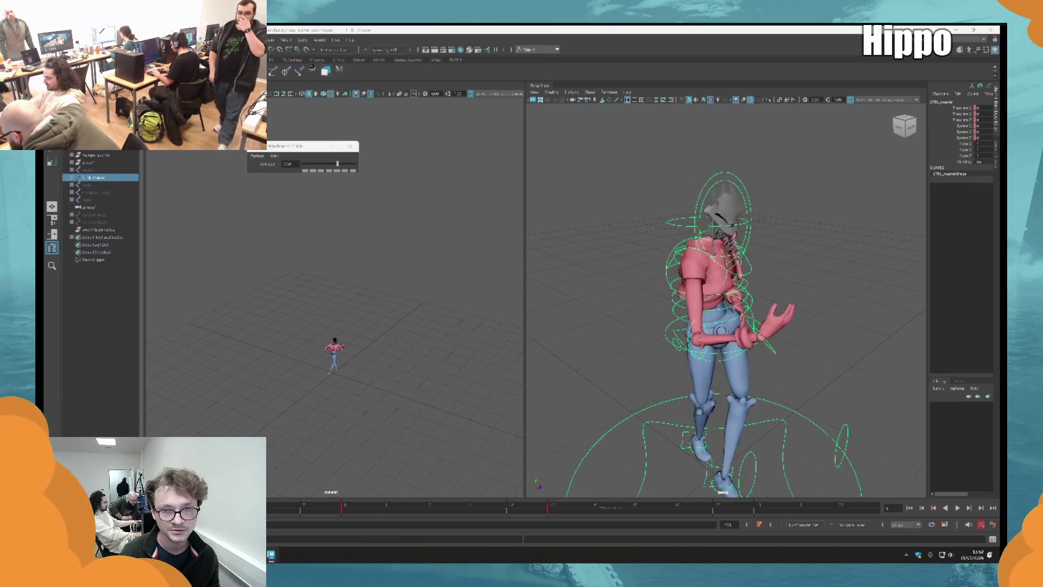
key("period")
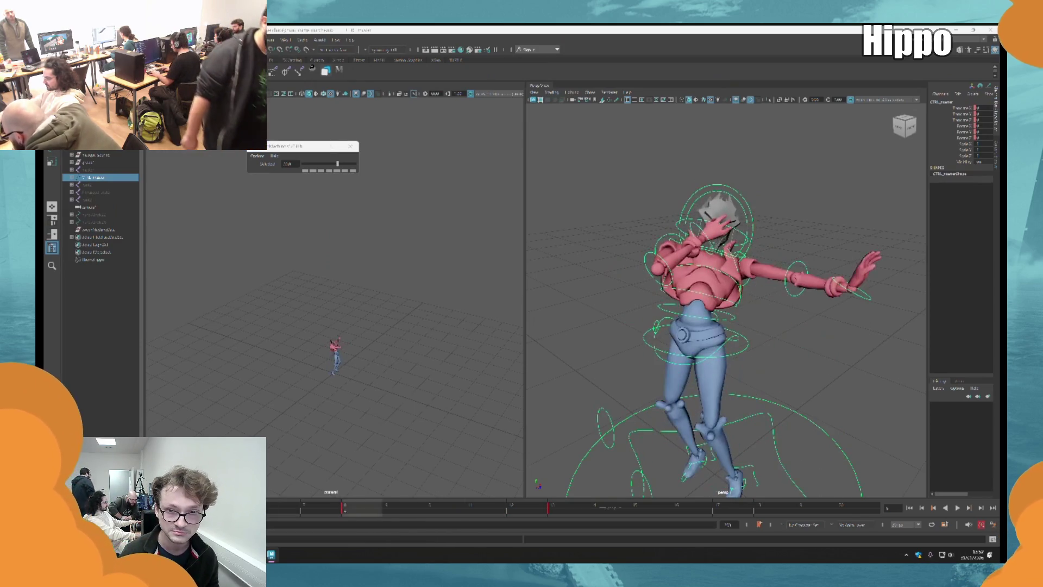
key("comma")
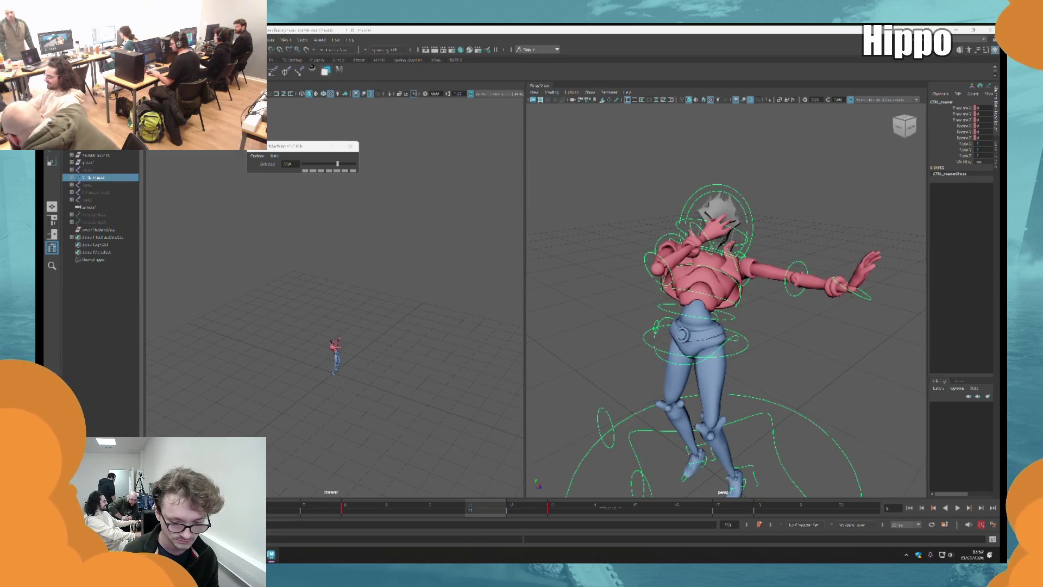
Step on to around frame 17, then select the character group and open the FBX export settings.
scroll(633, 442, "down", 5)
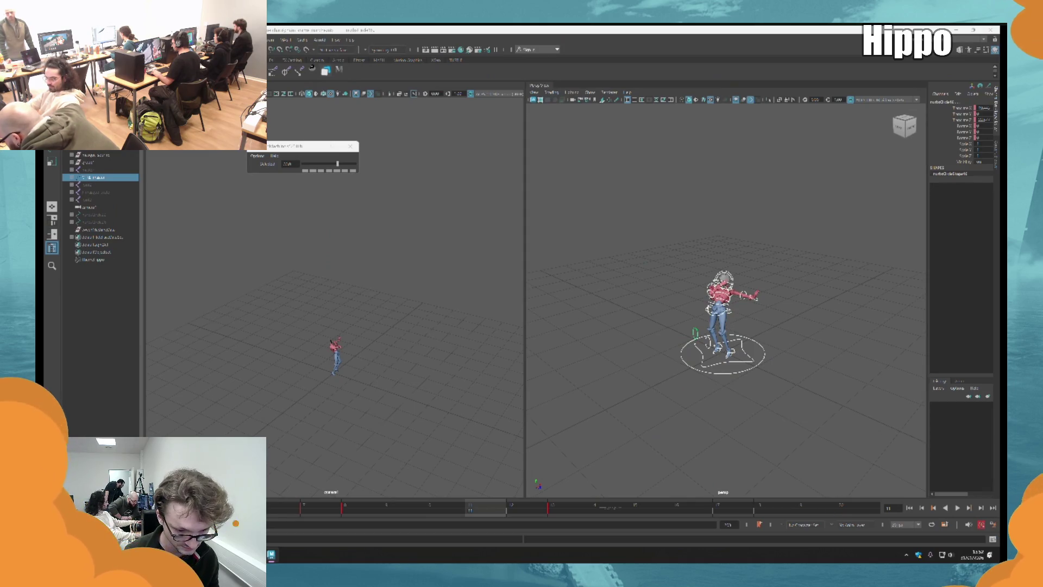
key("ctrl+z")
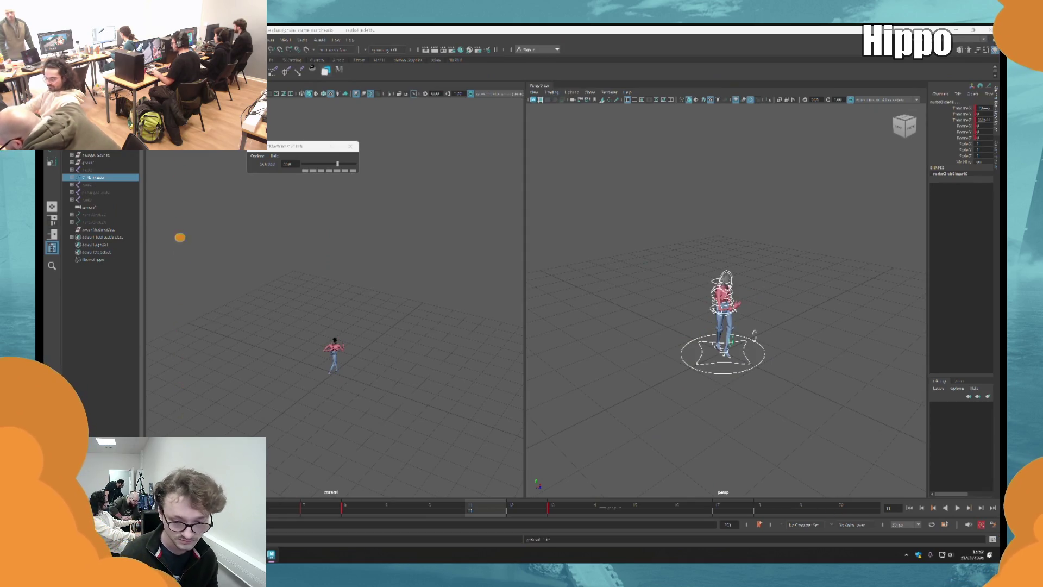
key("period")
key("period")
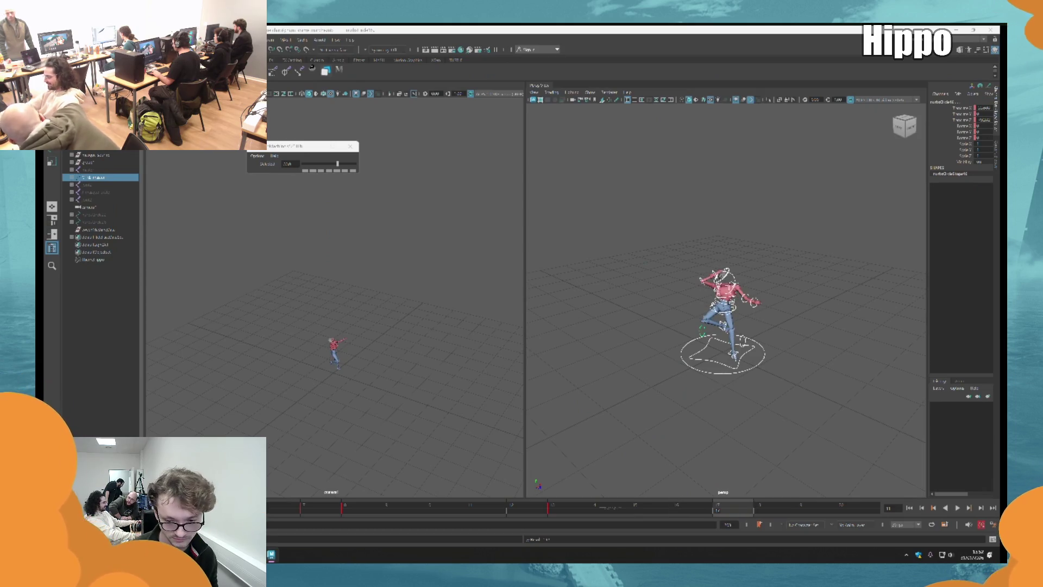
key("period")
key("period")
key("comma")
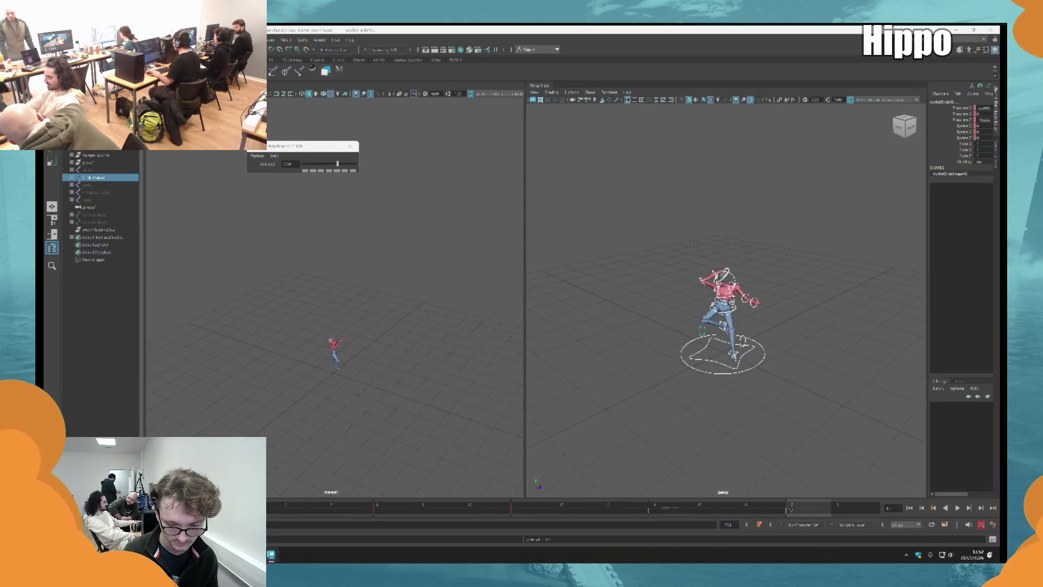
left_click(100, 162)
key("ctrl+alt+e")
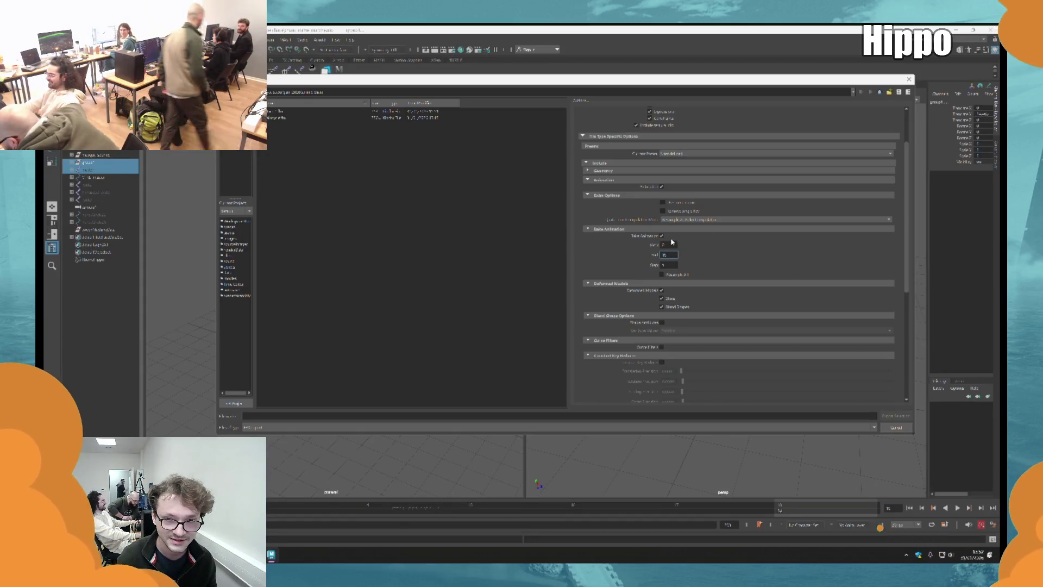
Set the Bake Animation start frame to 11 and export over the existing clip file.
double_click(664, 244)
type("11")
double_click(665, 255)
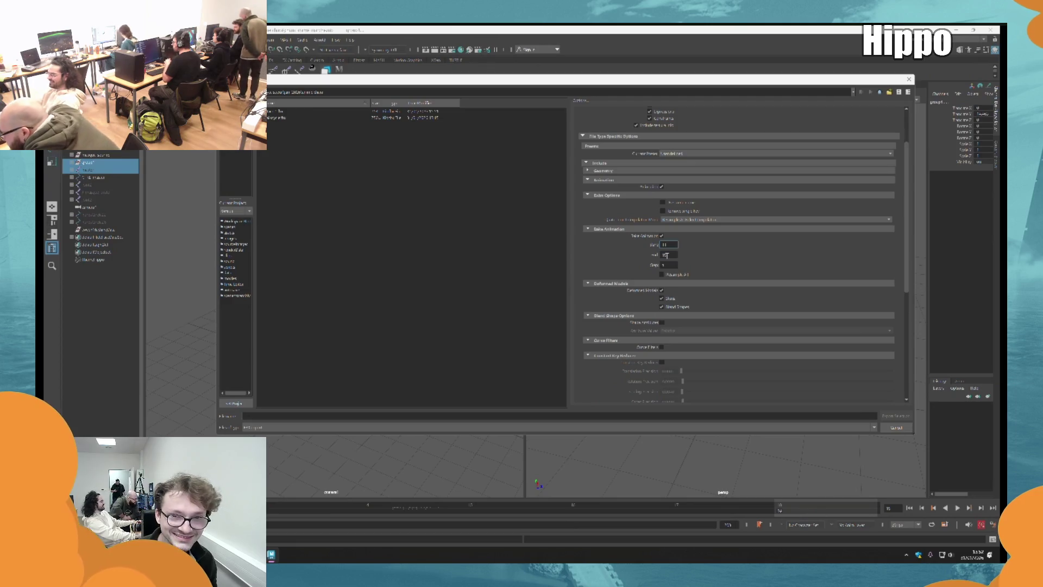
left_click(277, 119)
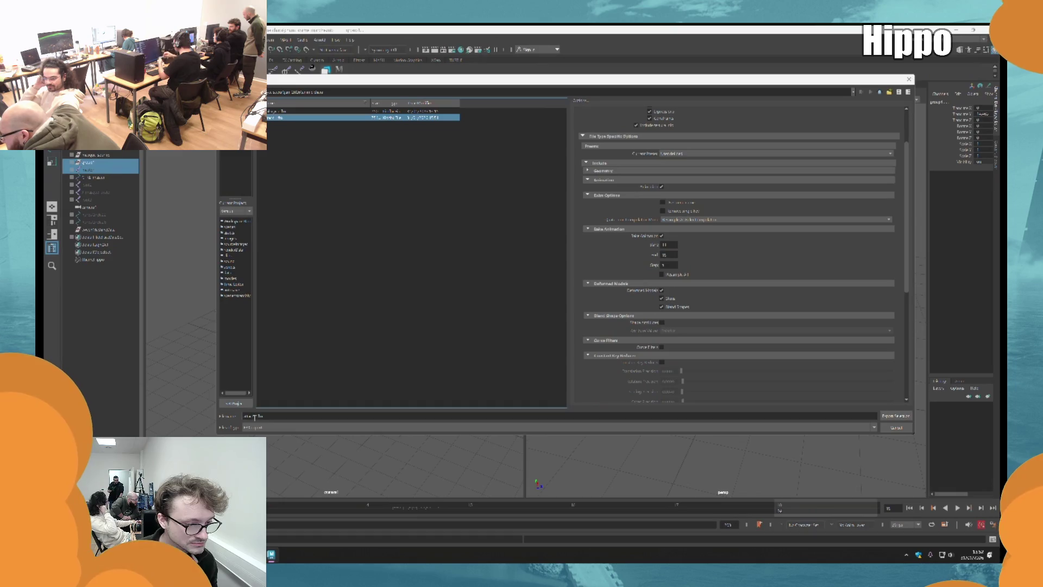
left_click(377, 291)
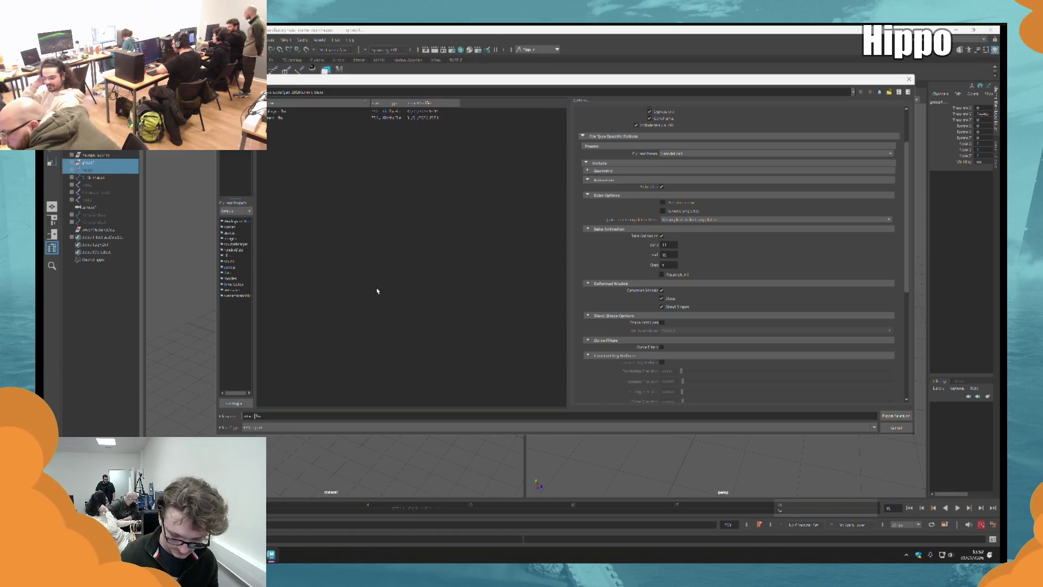
key("Return")
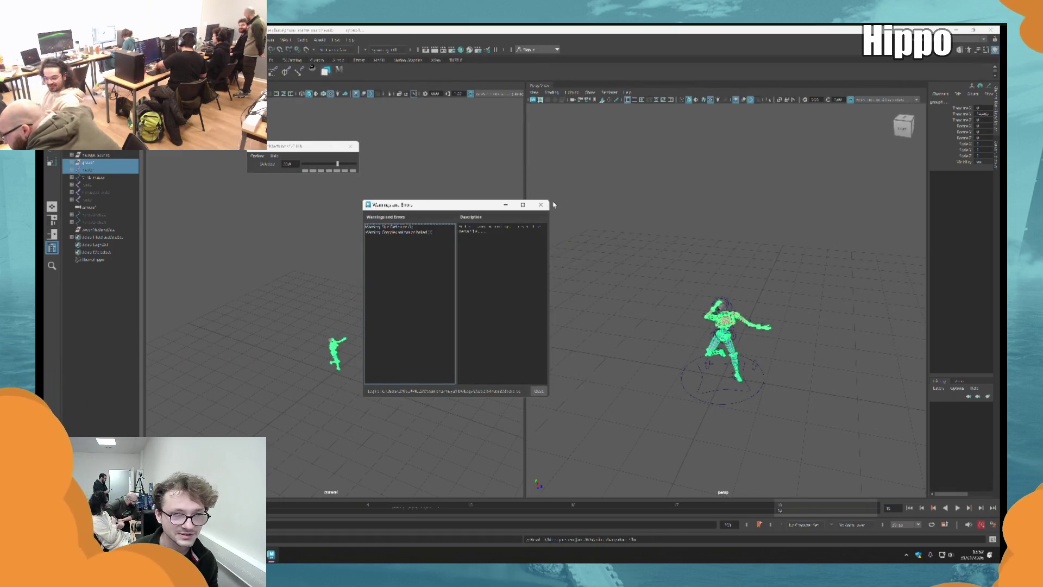
left_click(540, 205)
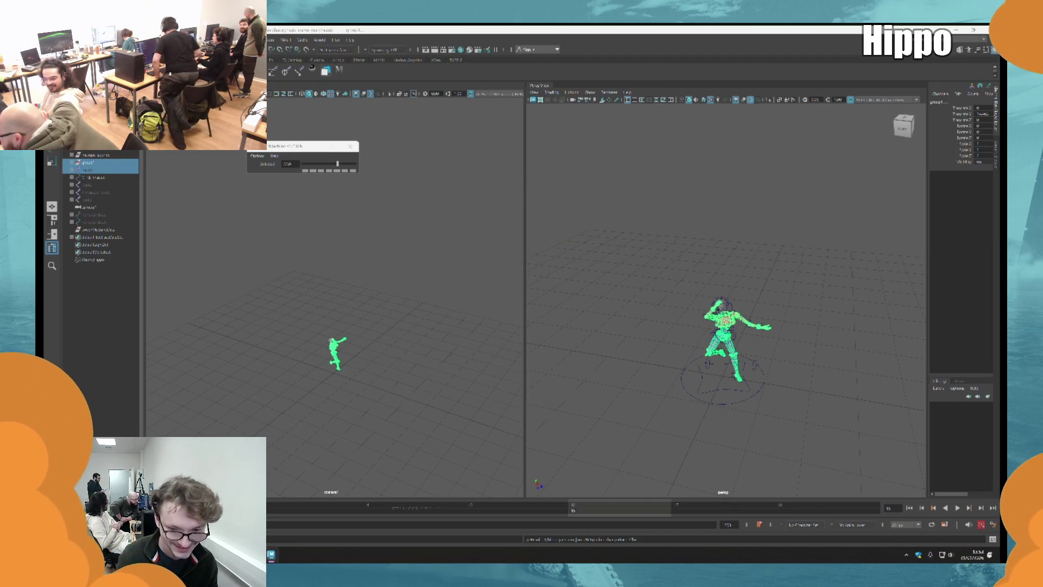
left_click_drag(644, 419, 836, 225)
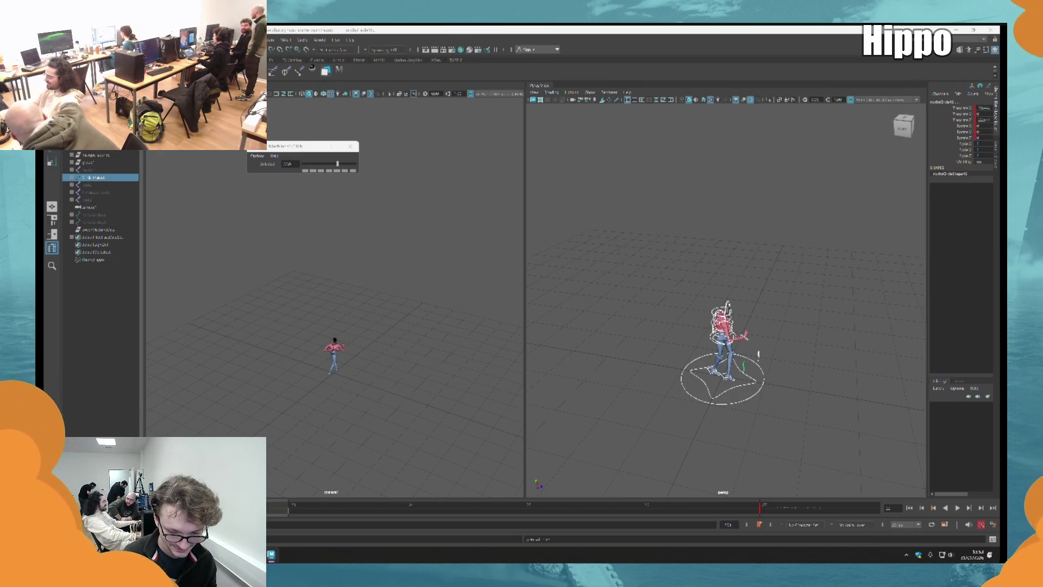
Play and stop the animation, then jump to later frames on the time slider.
key("alt+v")
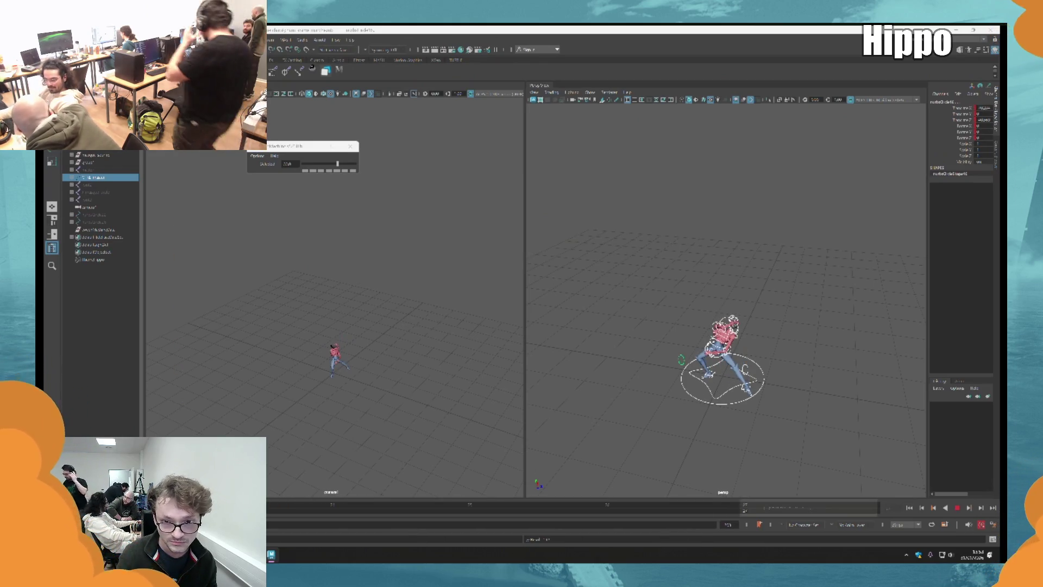
key("alt+v")
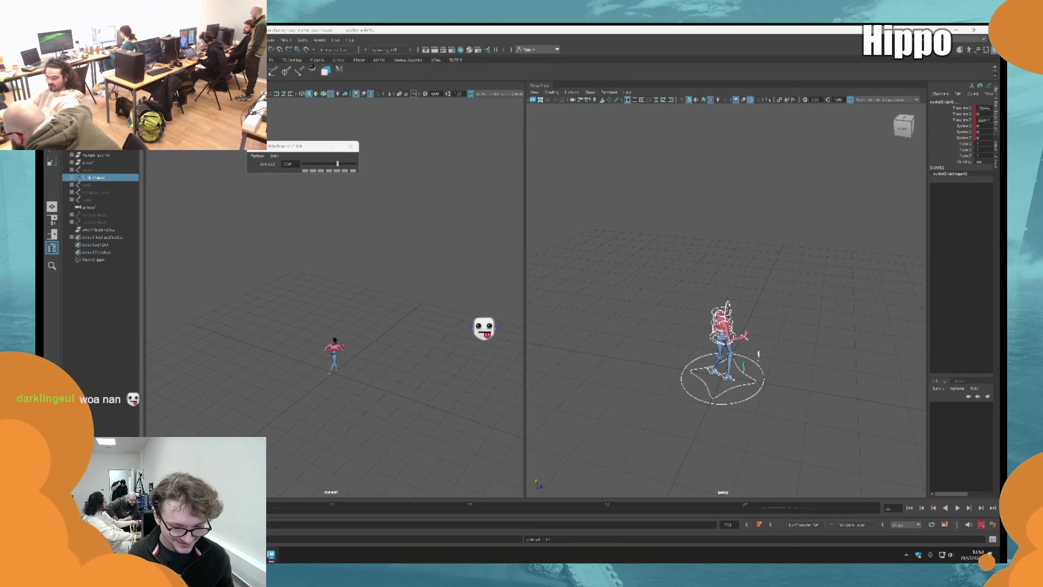
left_click(469, 508)
left_click(744, 508)
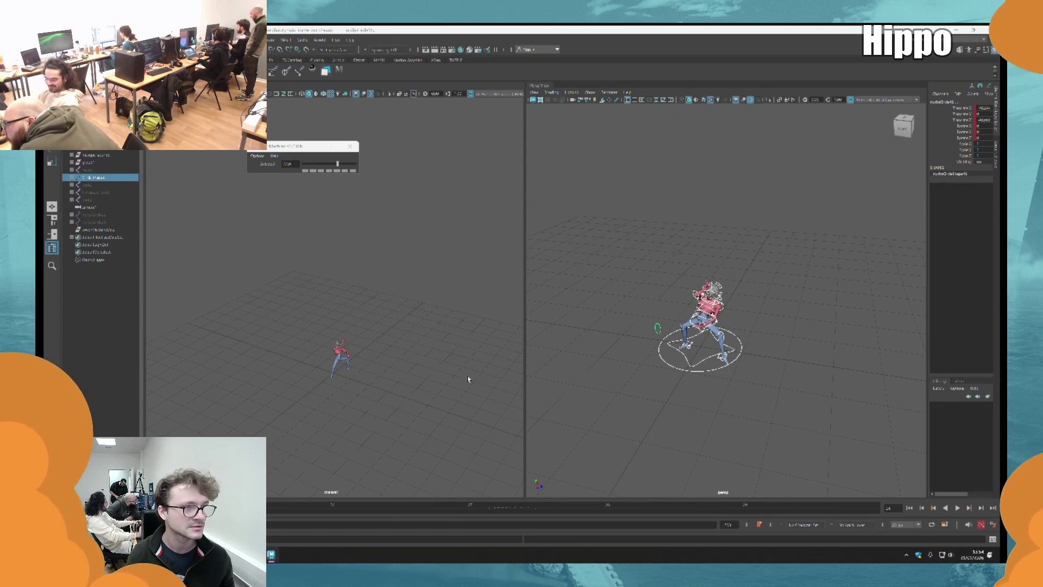
left_click(111, 163)
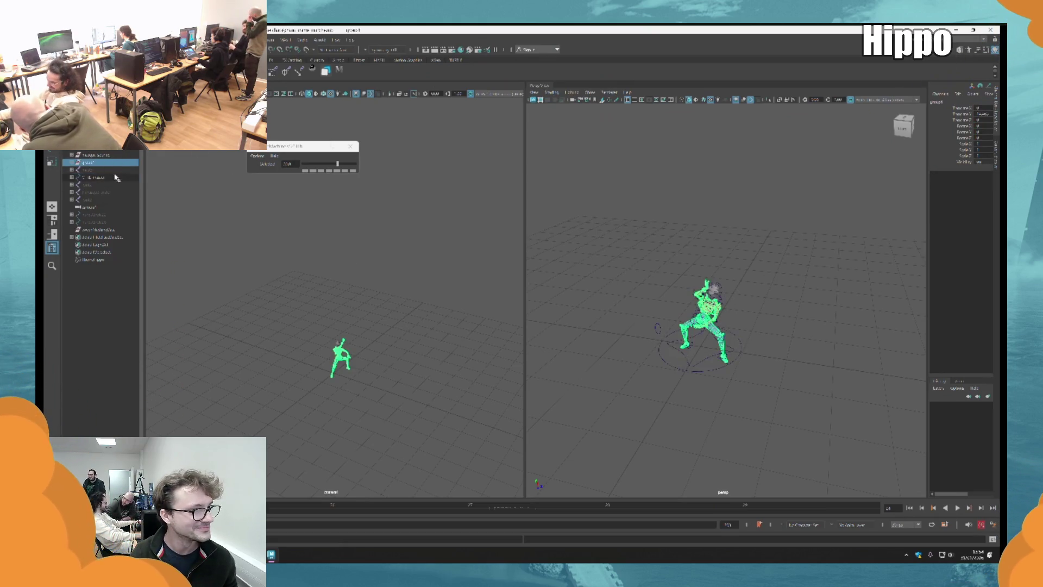
Start Export Selection for group1 and reuse the existing clip's file name.
left_click(108, 177)
left_click(60, 40)
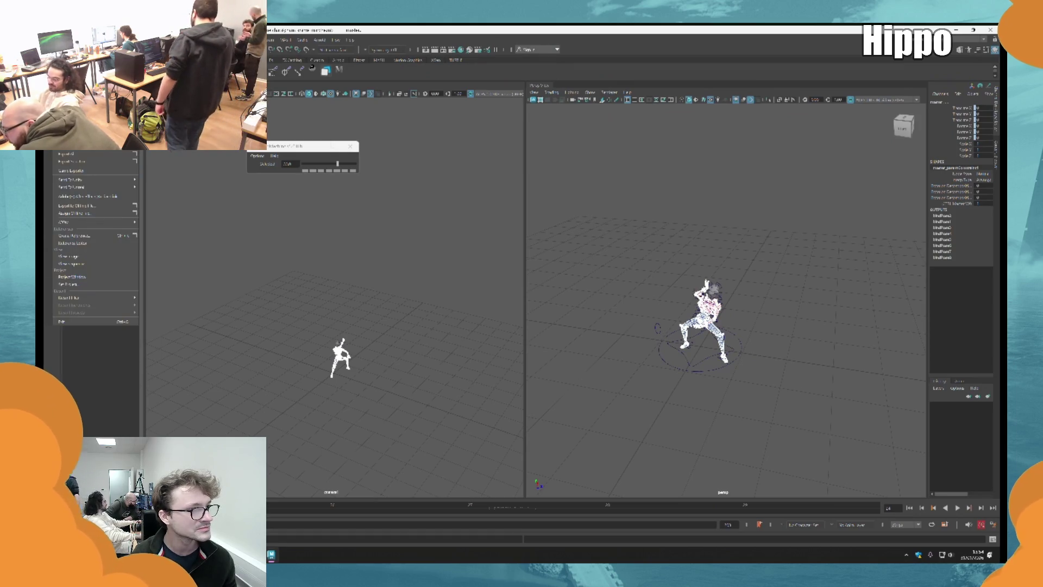
left_click(114, 161)
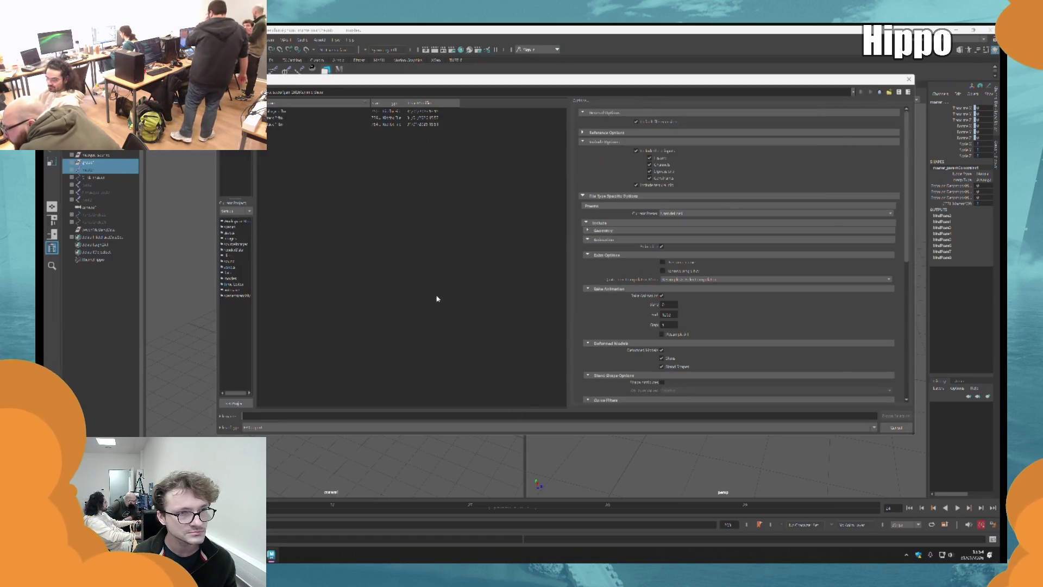
left_click(285, 118)
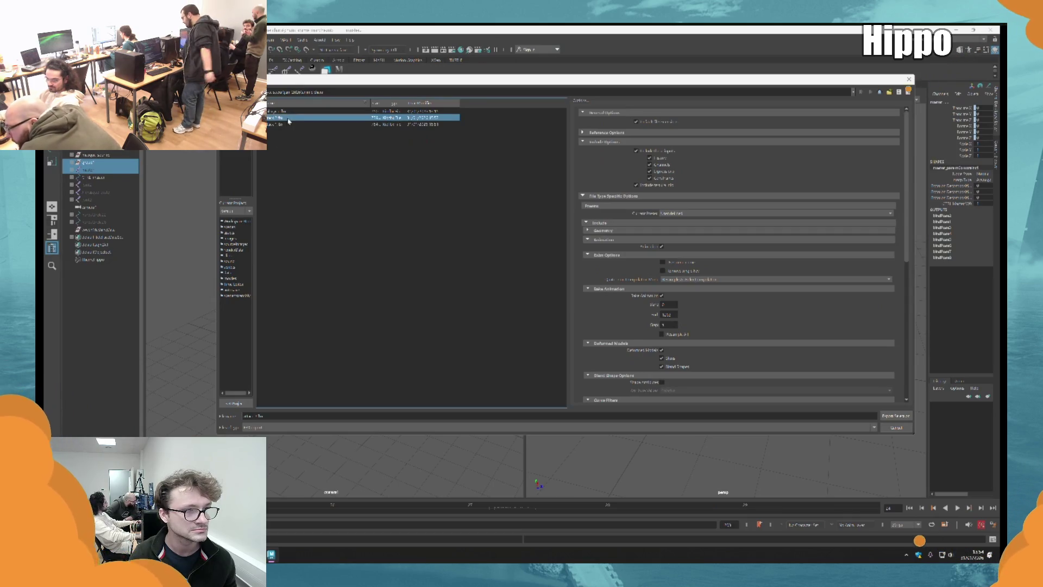
left_click(257, 416)
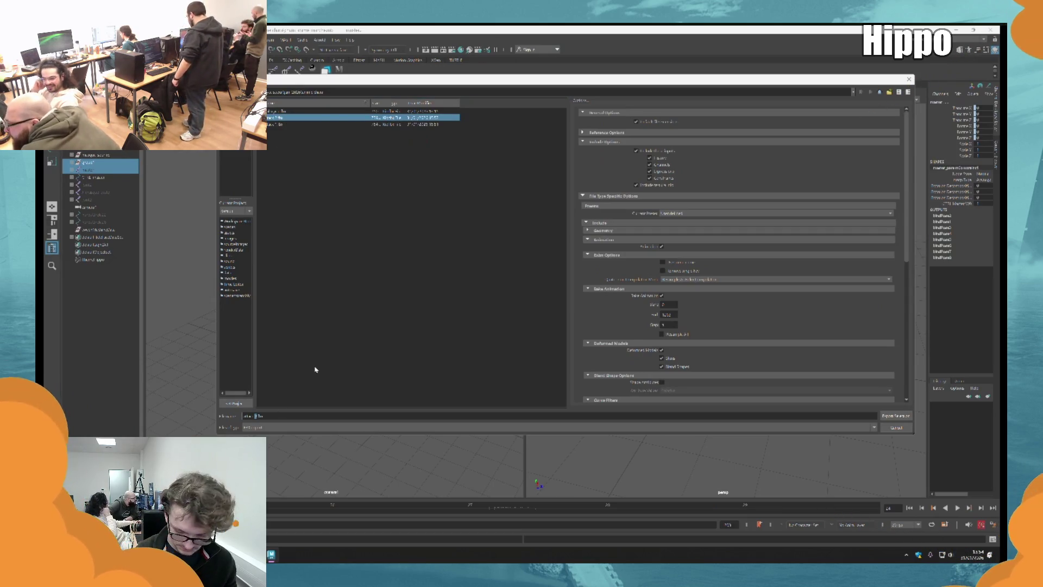
left_click(315, 369)
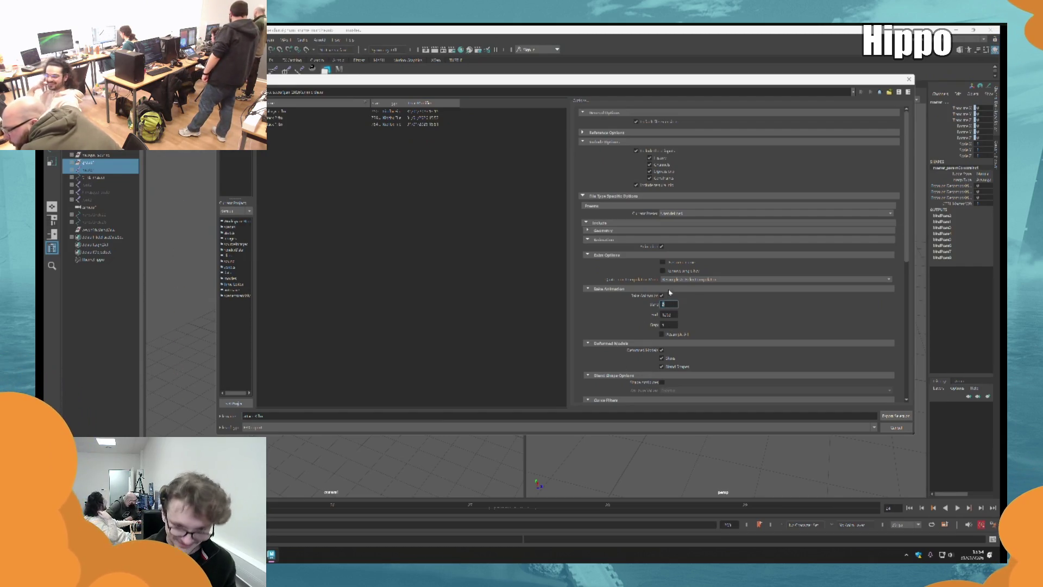
Set the bake start frame to 24, adjust the end frame, export the FBX, and close the warnings.
type("24")
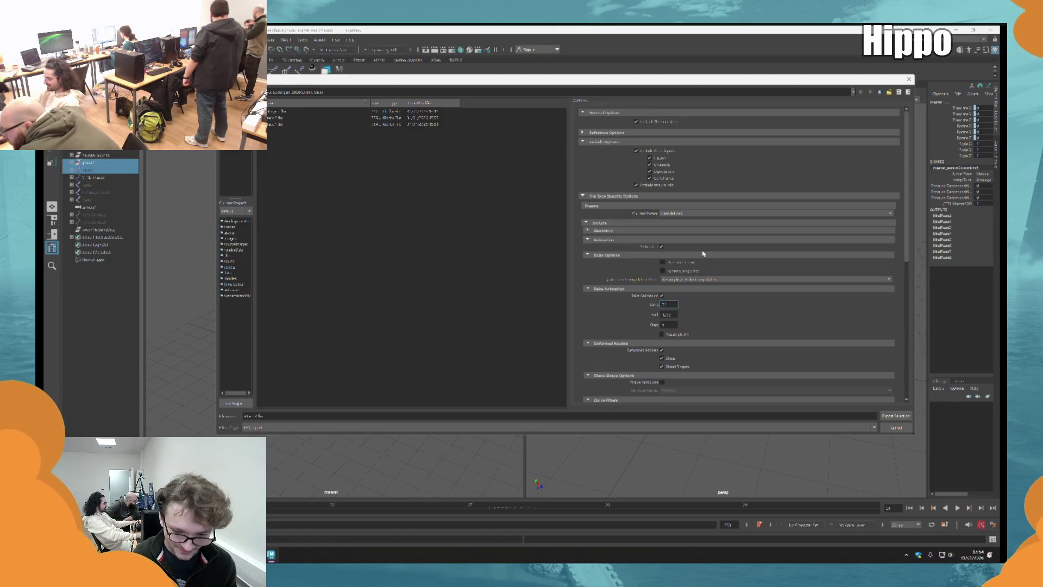
double_click(672, 316)
type("1")
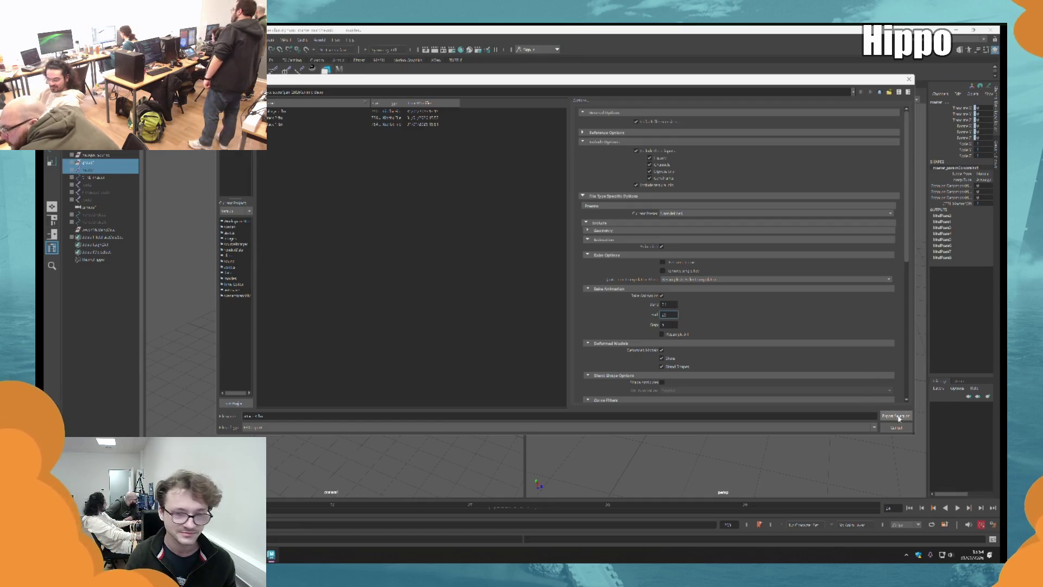
left_click(895, 416)
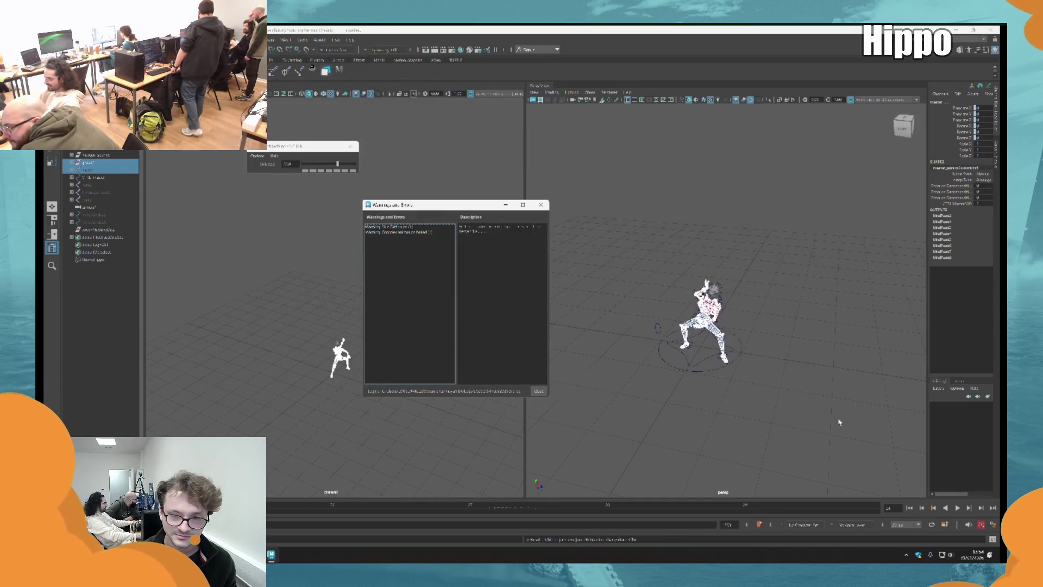
left_click(540, 205)
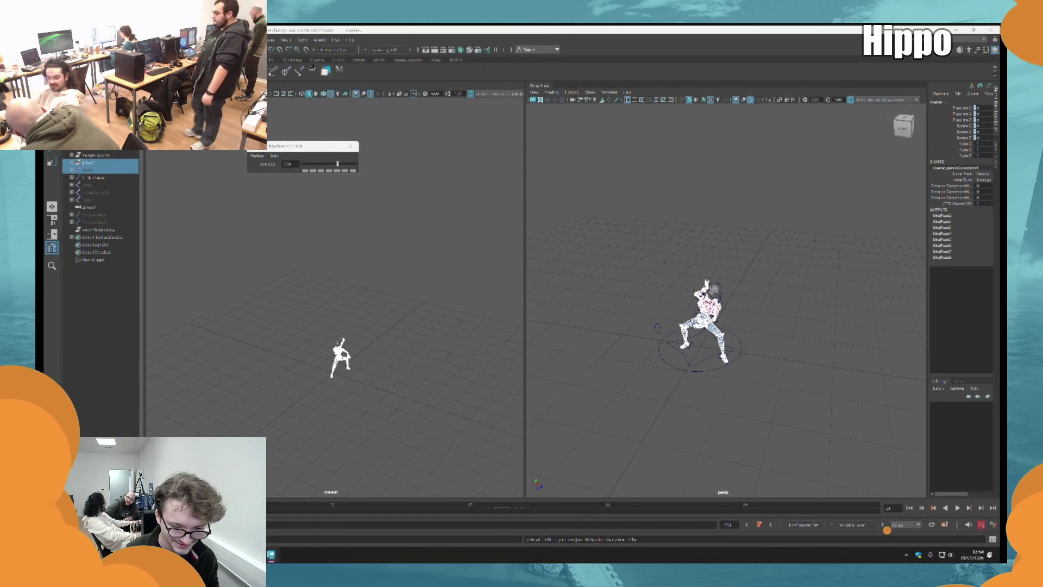
Clear the selection and select the rig's top-level 'group' node in the Outliner.
left_click(664, 374)
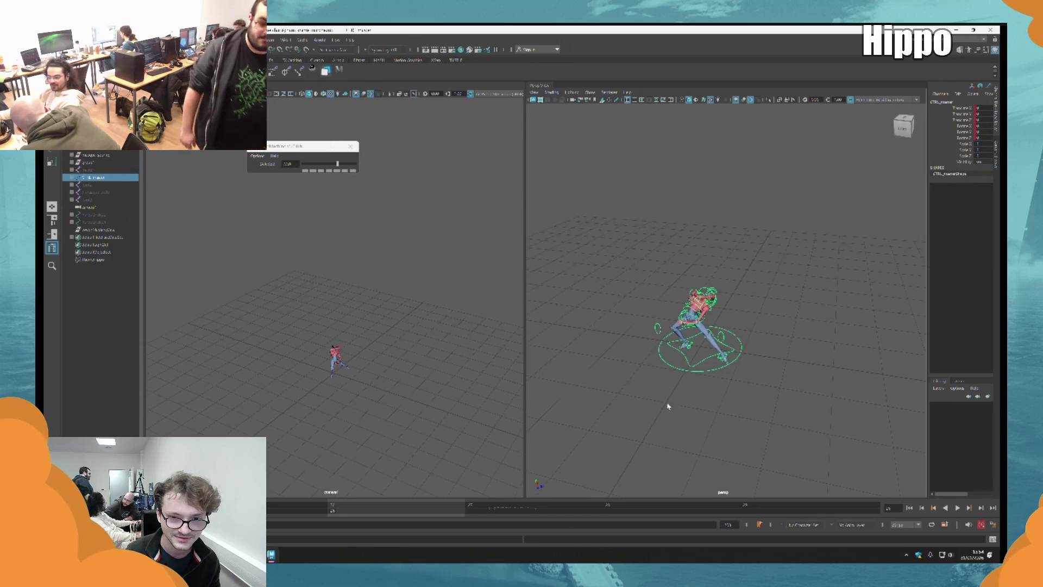
left_click_drag(570, 427, 869, 113)
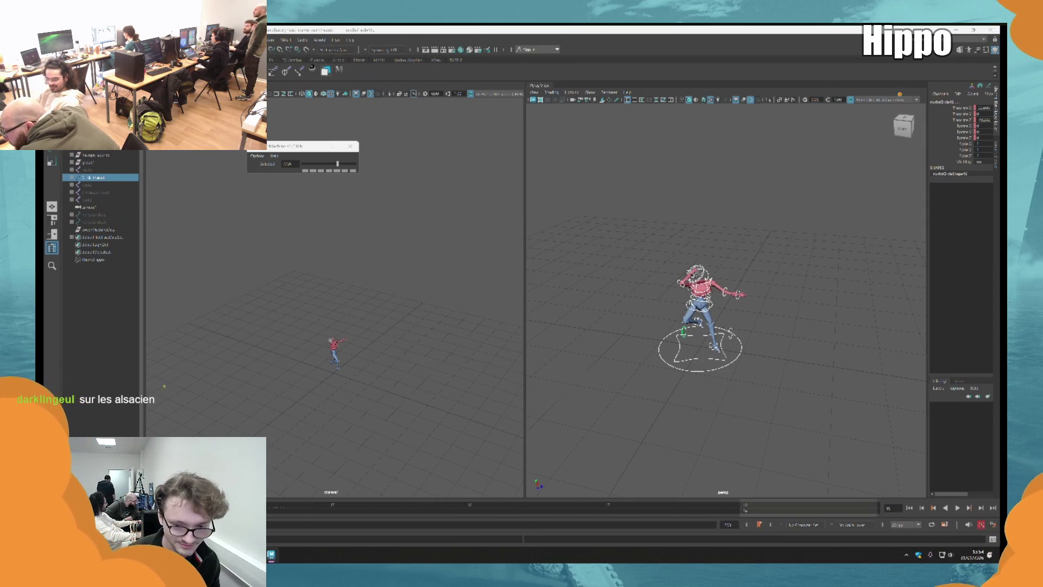
left_click(500, 297)
left_click(100, 162)
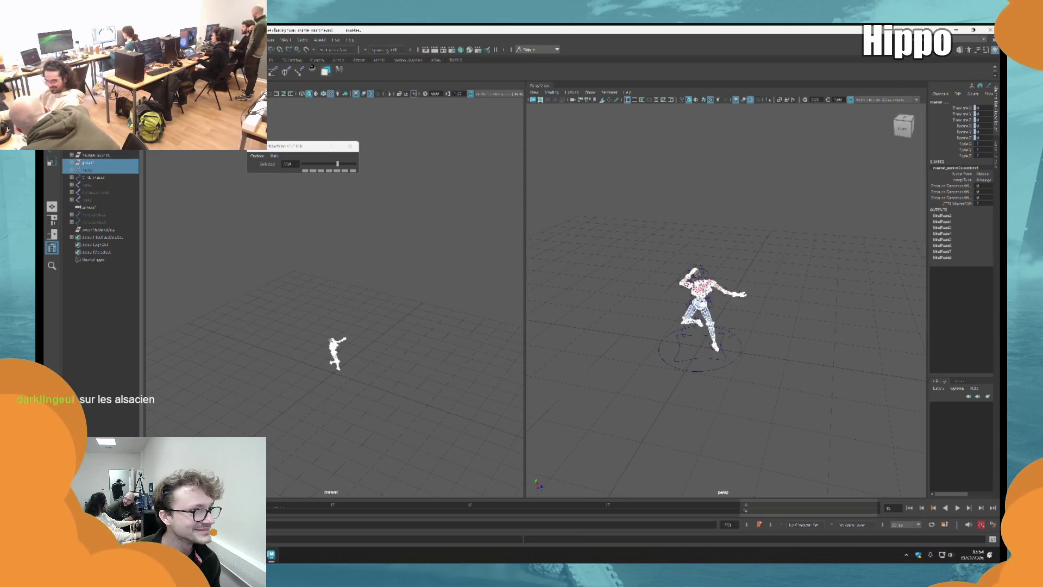
Export over an existing FBX clip with new bake start and end frames, dismissing the warnings.
left_click(189, 153)
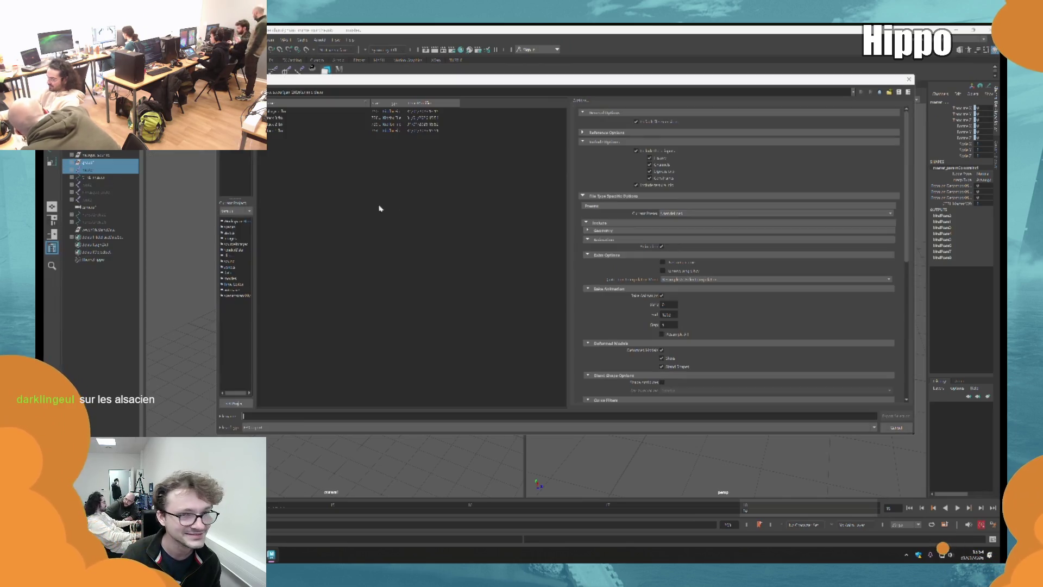
left_click(284, 124)
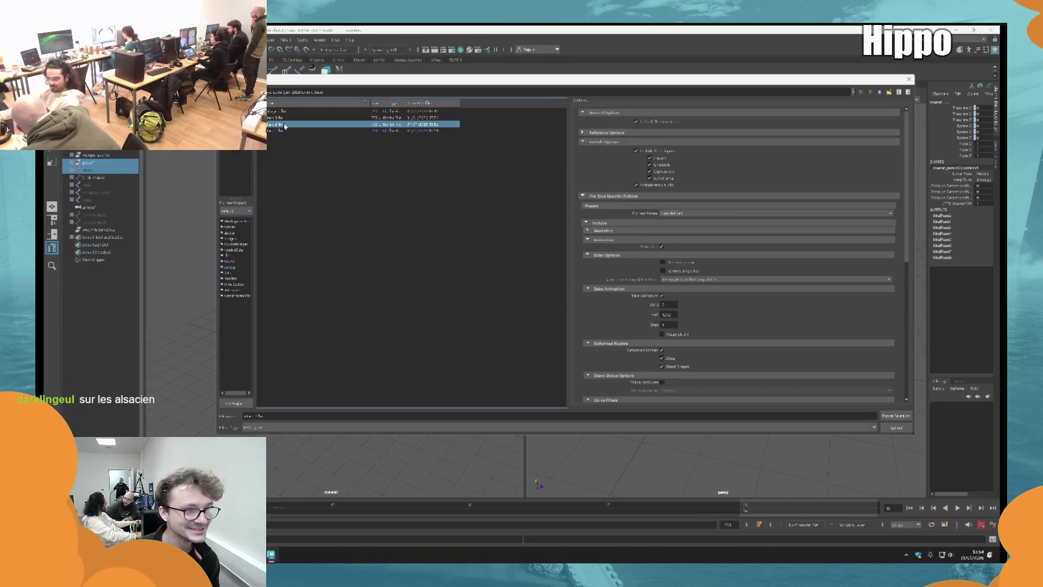
double_click(672, 305)
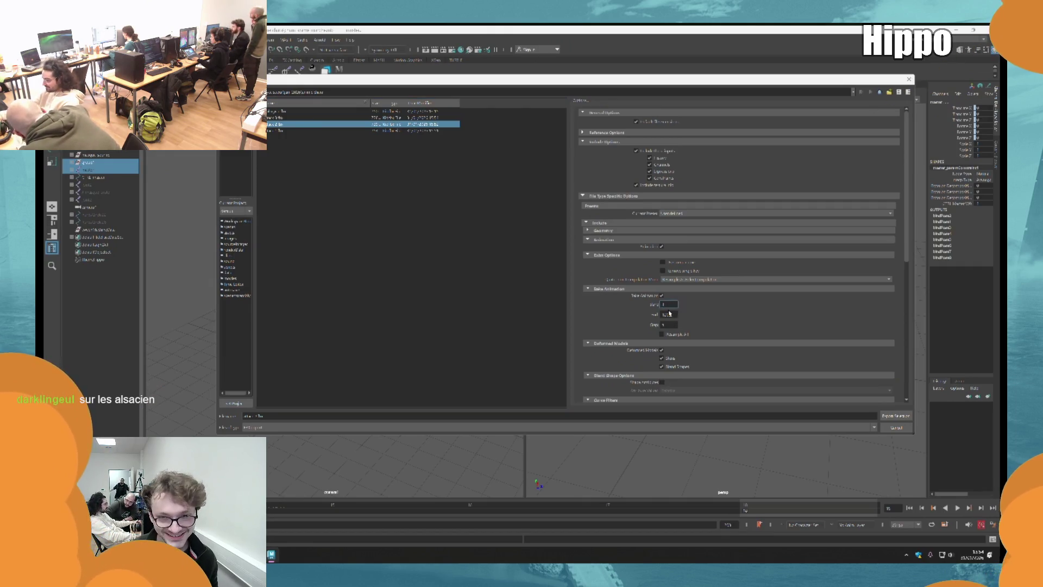
double_click(672, 314)
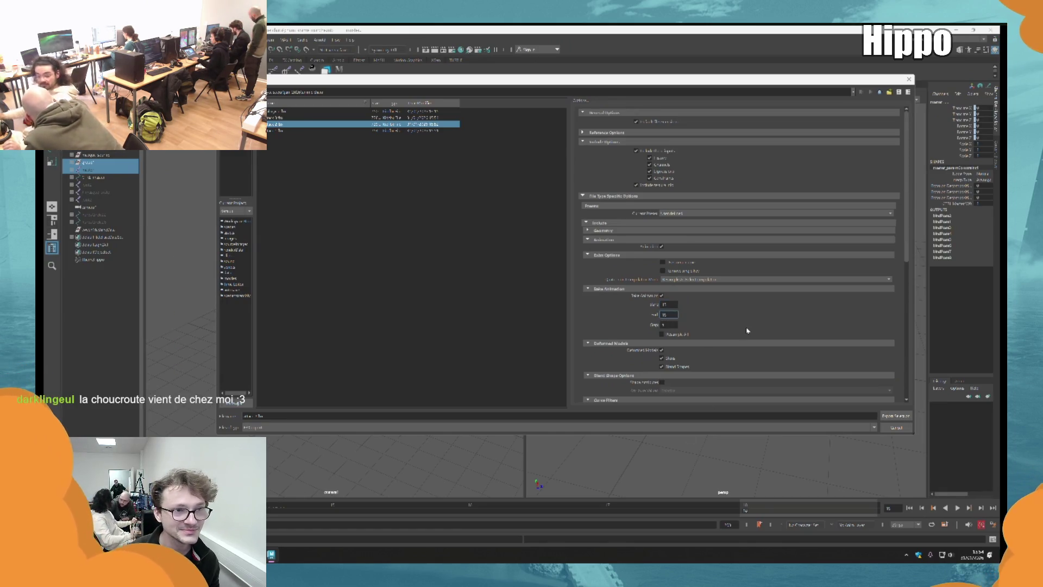
left_click(895, 415)
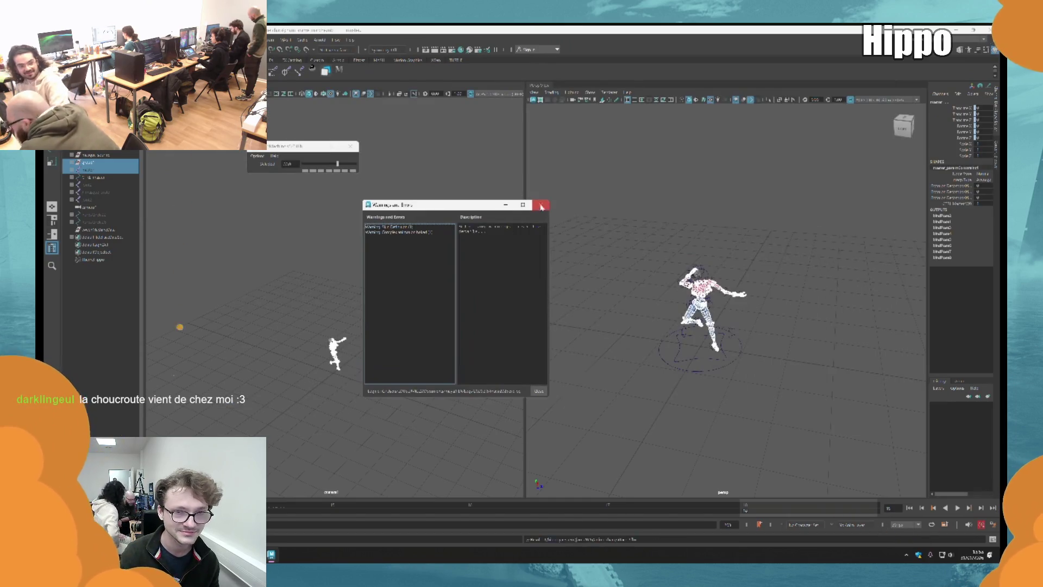
left_click(540, 204)
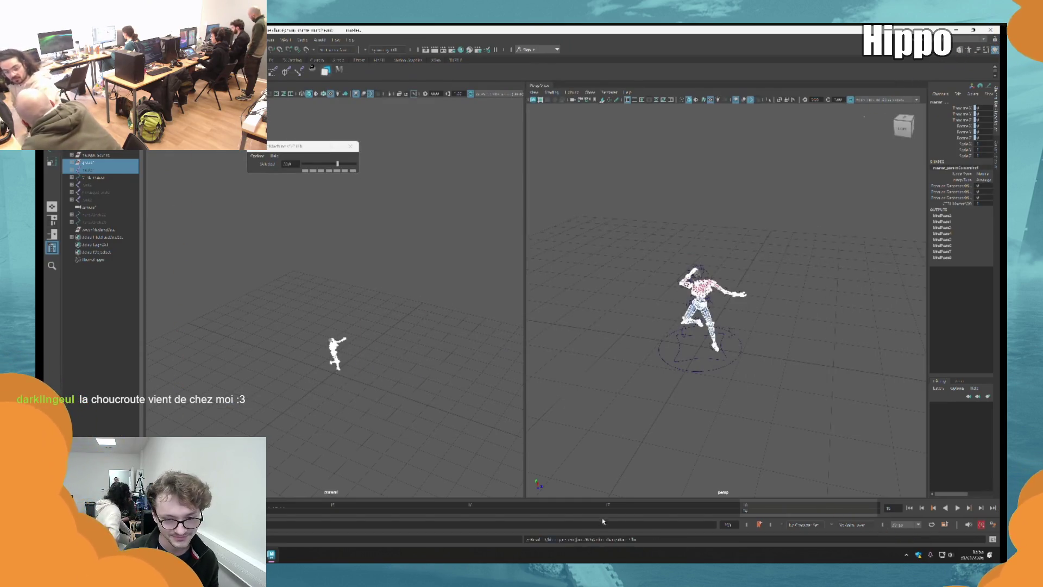
left_click(654, 377)
left_click(661, 356)
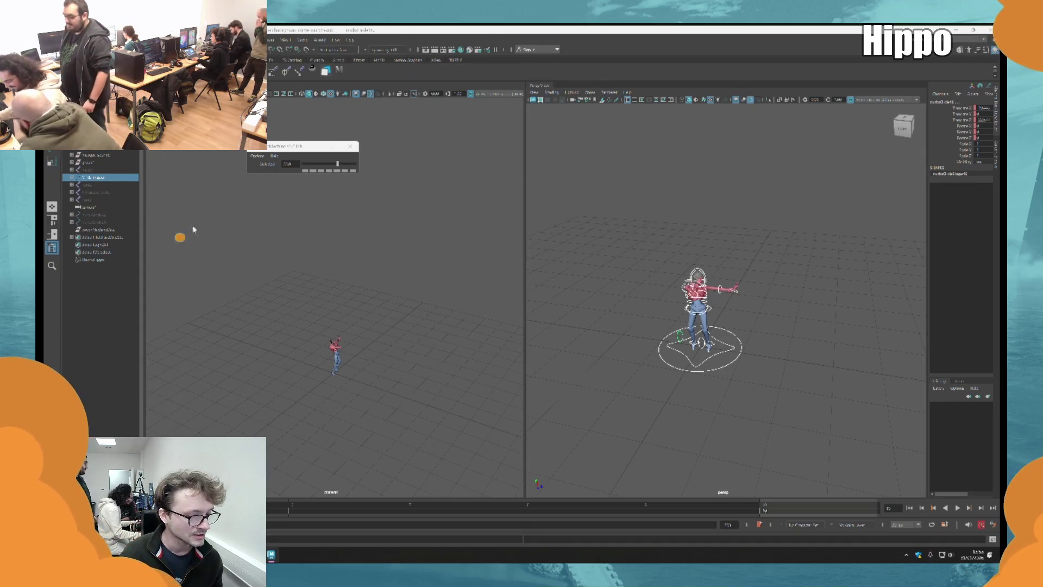
Select group1 in the Outliner and reopen the FBX Export Selection options.
left_click(108, 162)
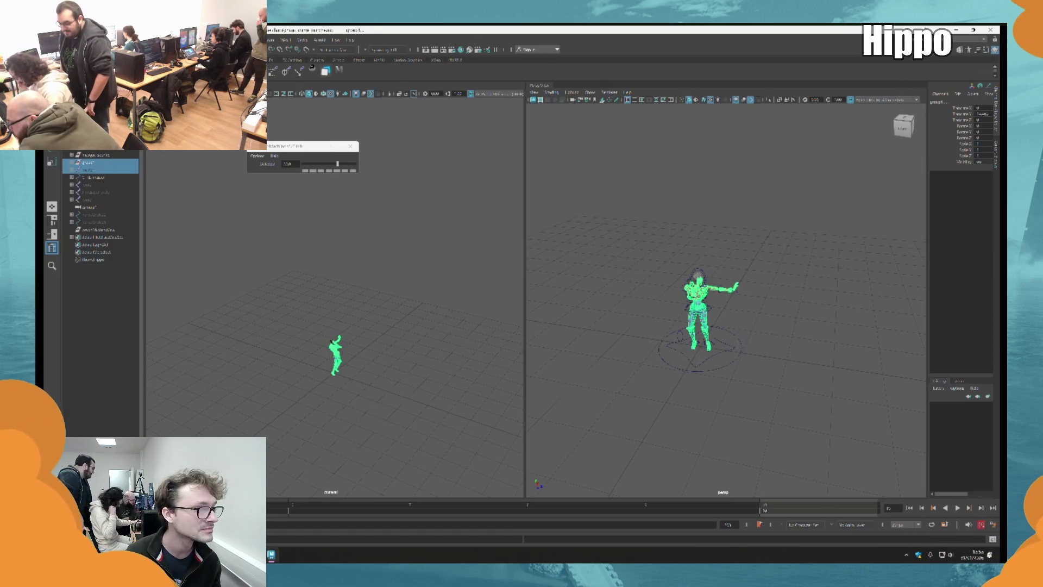
left_click(49, 40)
left_click(98, 186)
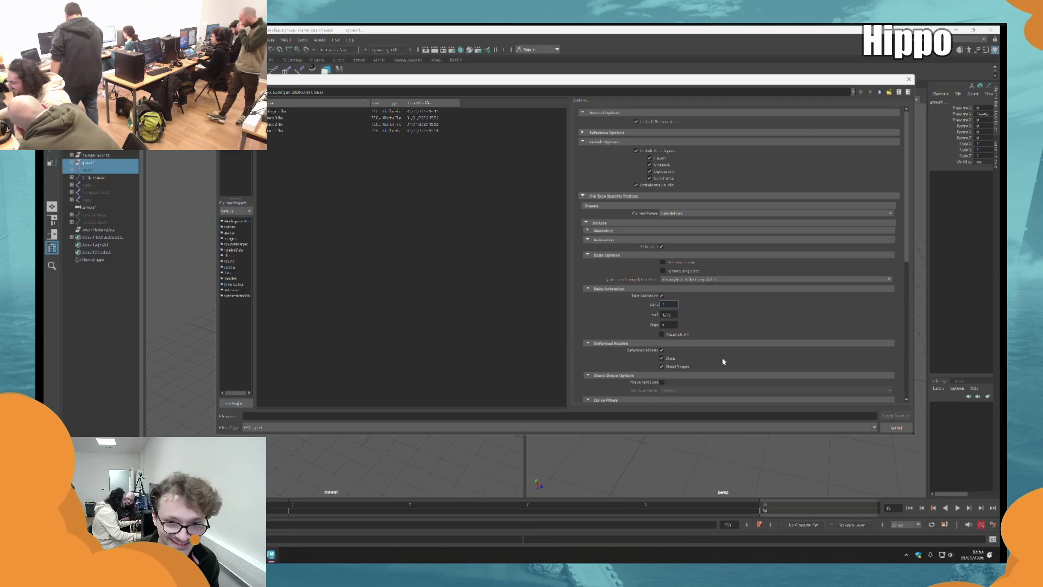
Set the FBX Bake Animation end frame to 10.
double_click(676, 315)
type("10")
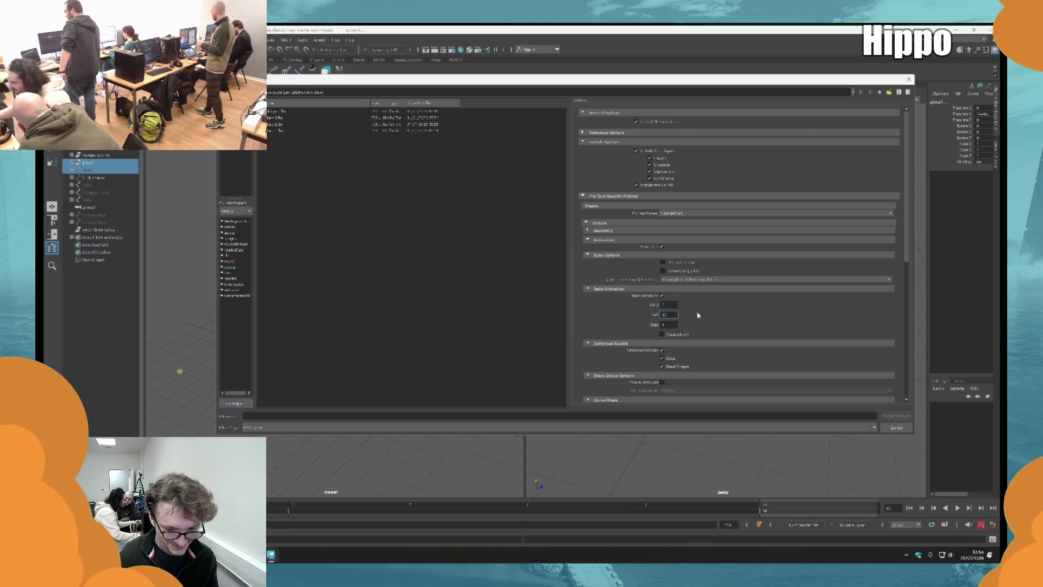
left_click(290, 133)
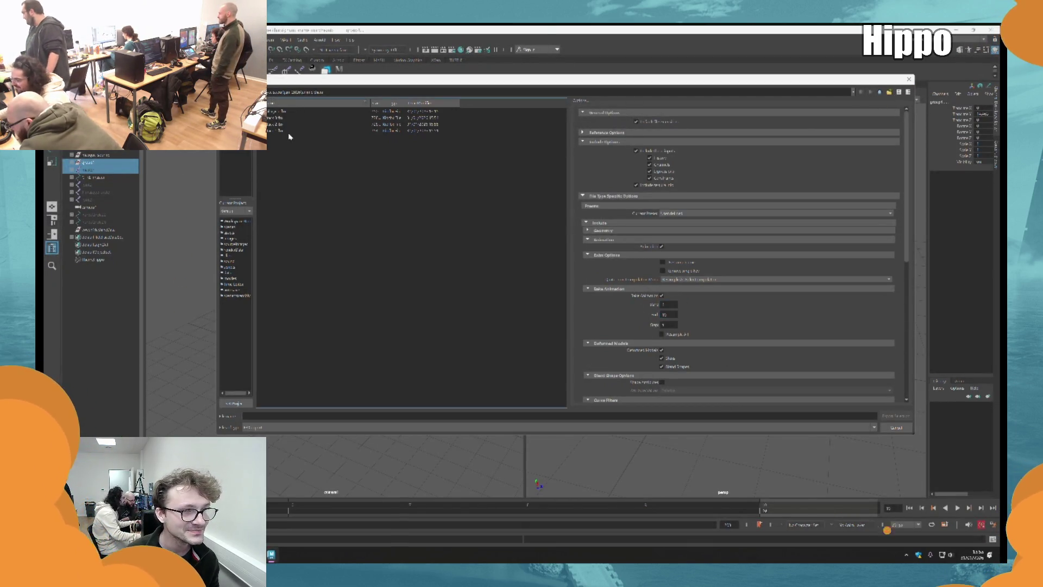
left_click_drag(392, 79, 853, 169)
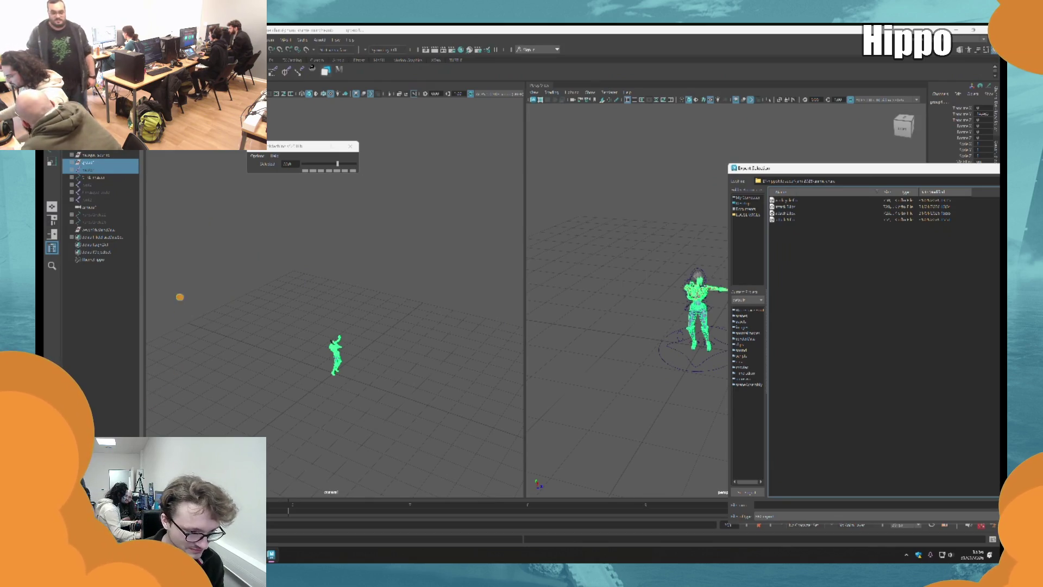
mouse_move(798, 164)
left_mouse_down()
mouse_move(728, 164)
mouse_move(391, 91)
mouse_move(336, 102)
mouse_move(346, 98)
left_mouse_up()
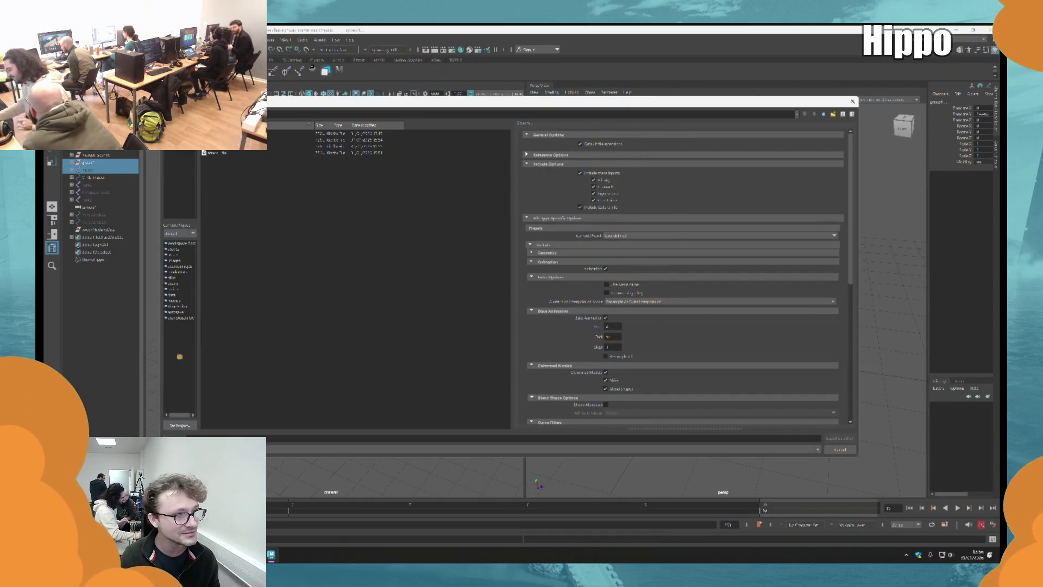
Export the selection over the existing clip file, confirm overwrite and dismiss warnings.
left_click(231, 153)
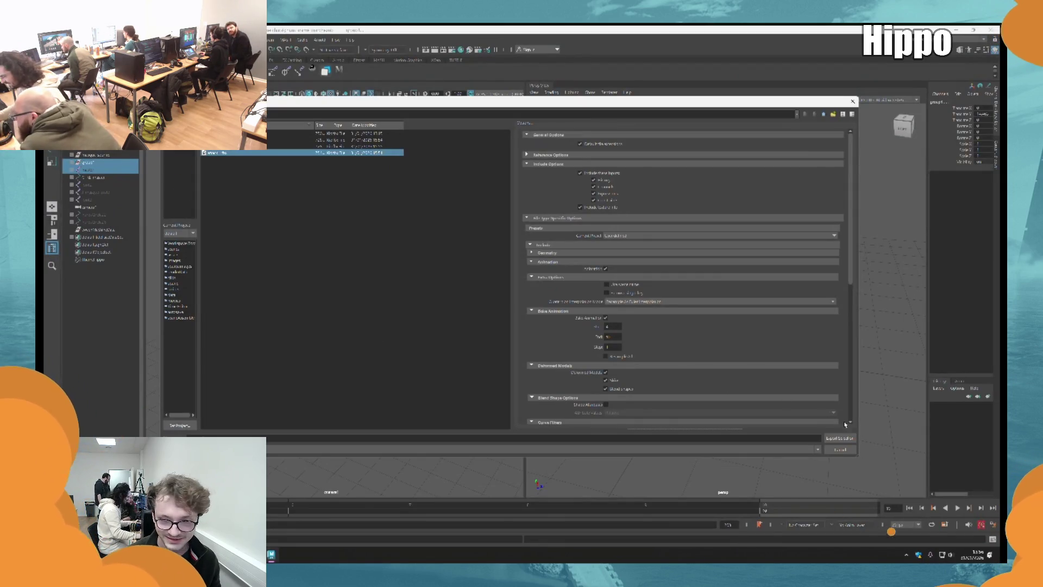
left_click(839, 437)
left_click(490, 290)
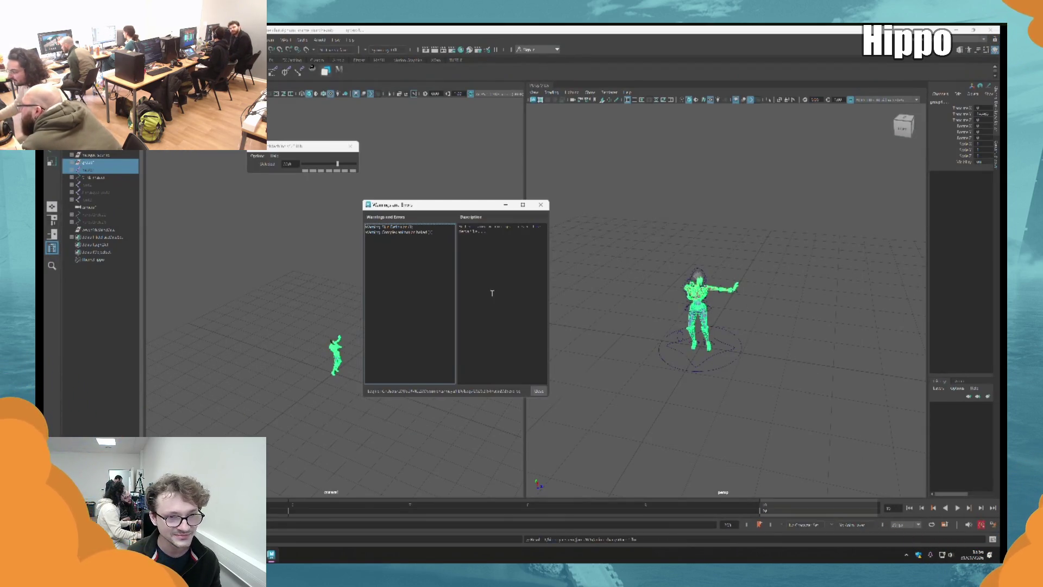
left_click(541, 205)
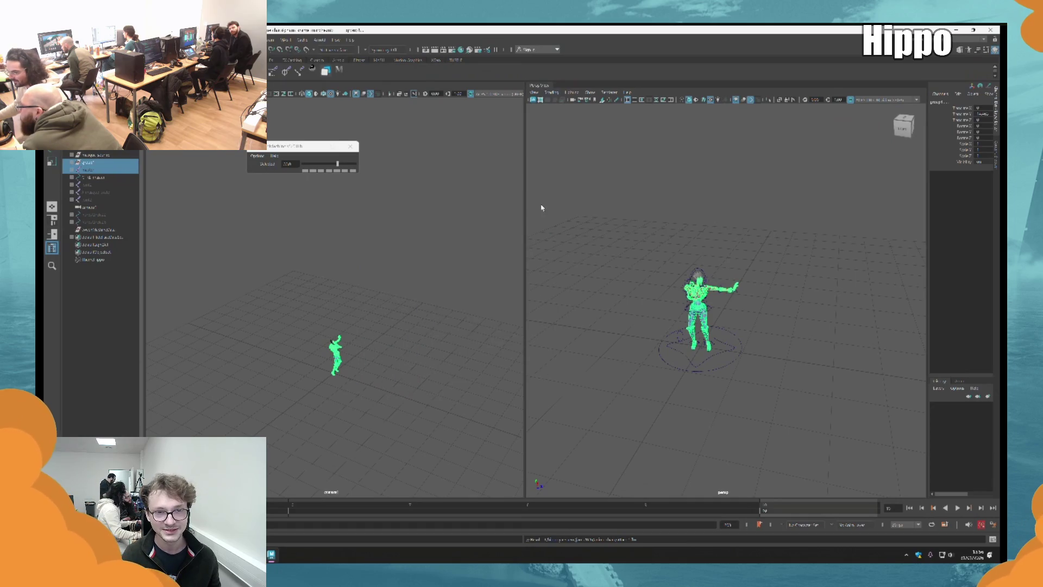
Rewind to the first frame, play and stop the animation, then clear the selection and minimize Maya.
left_click(331, 509)
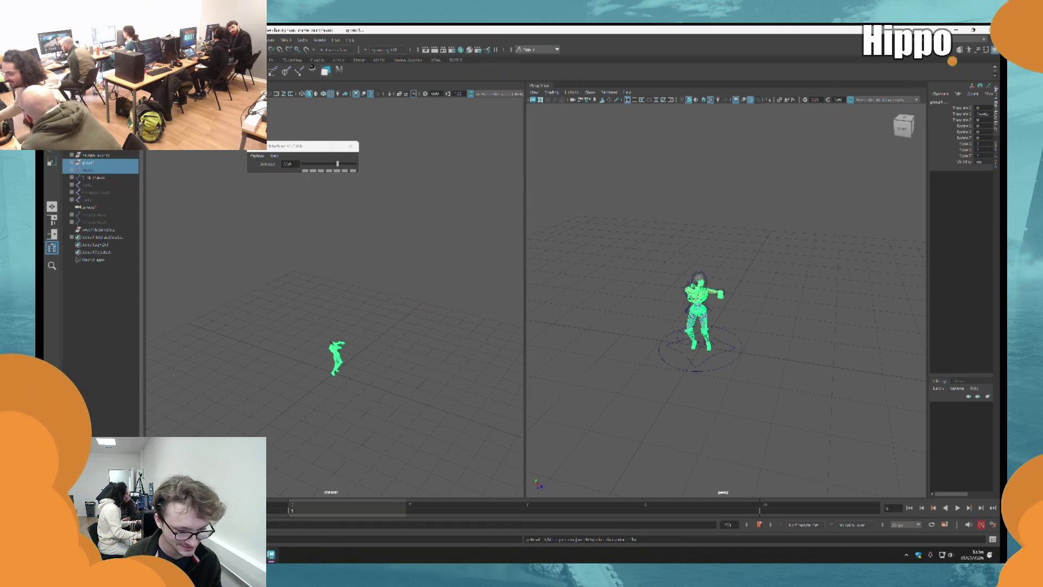
key("alt+v")
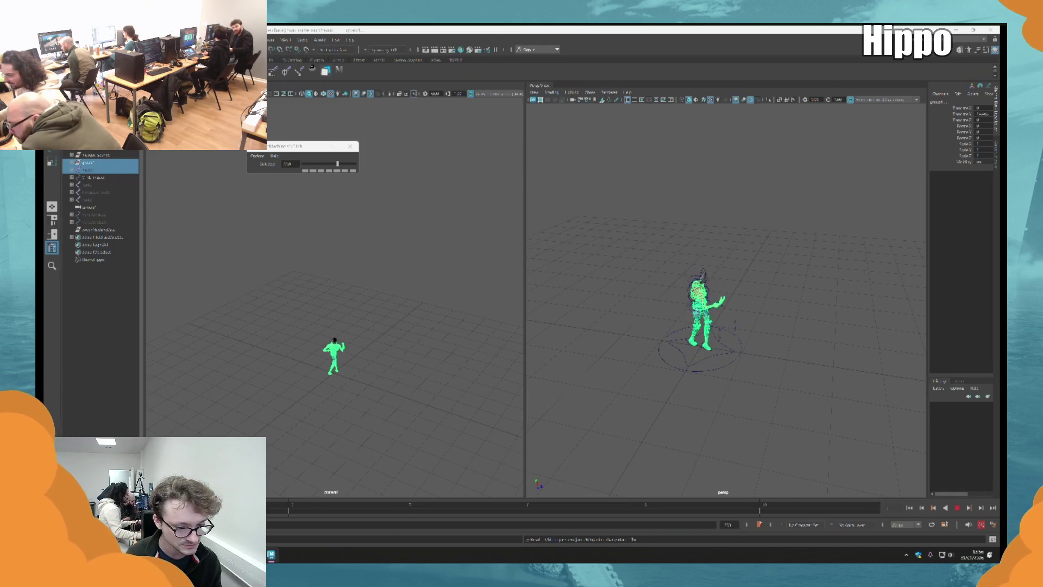
key("alt+v")
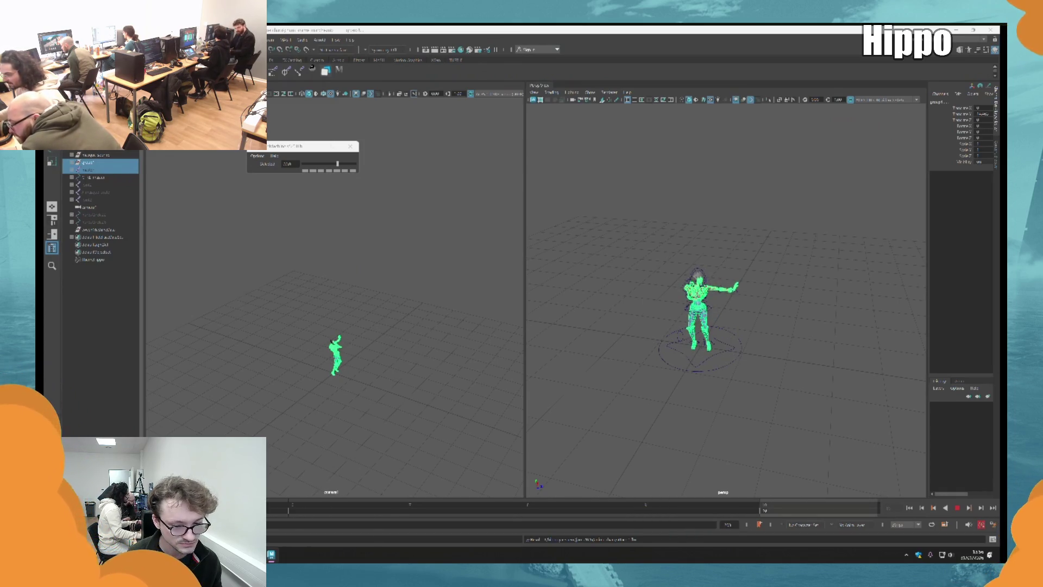
left_click(777, 356)
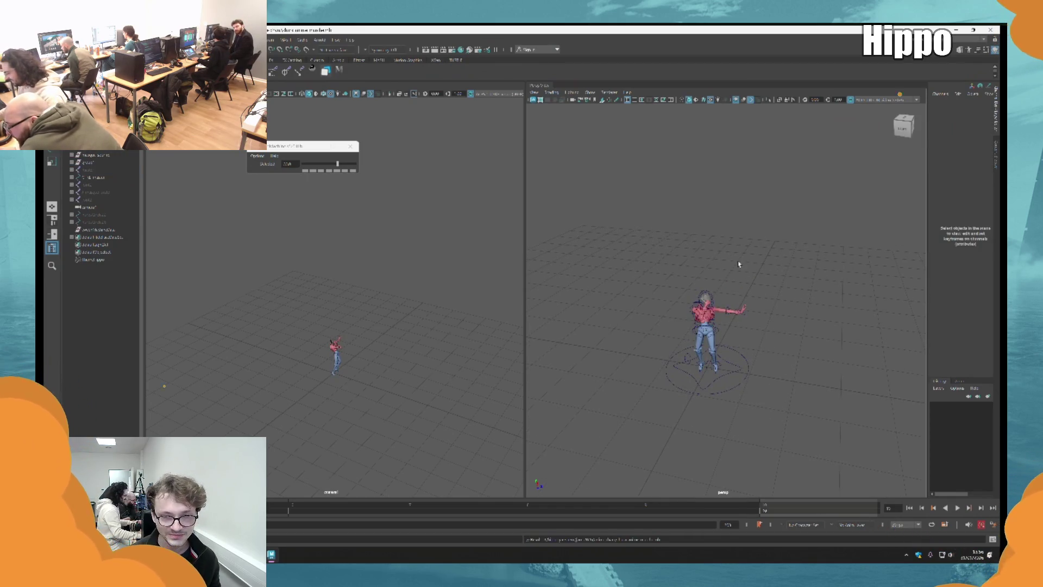
left_click(957, 29)
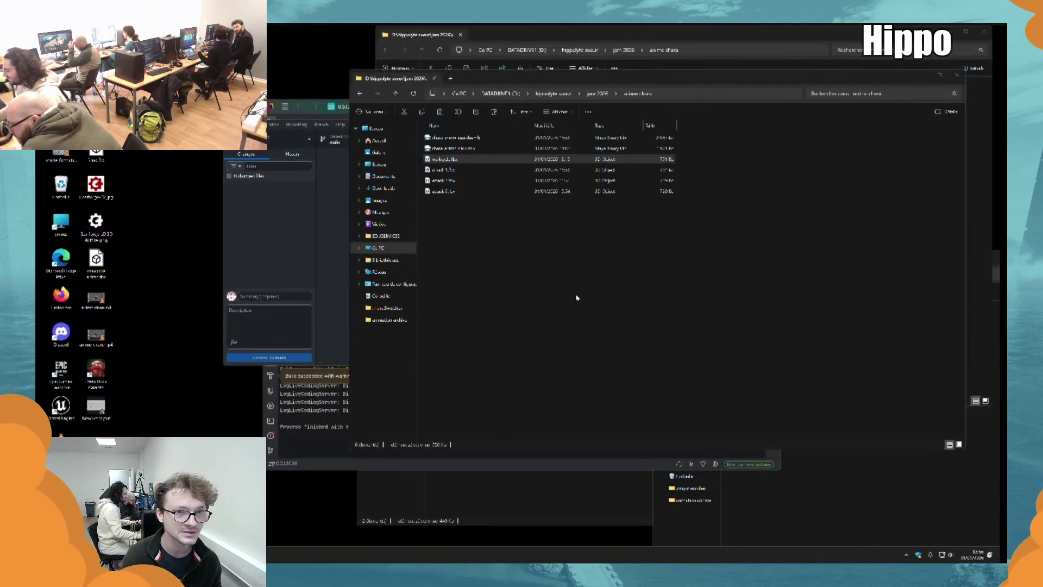
Open chara anime clean.ma from File Explorer, then pull from origin in GitHub Desktop.
double_click(500, 148)
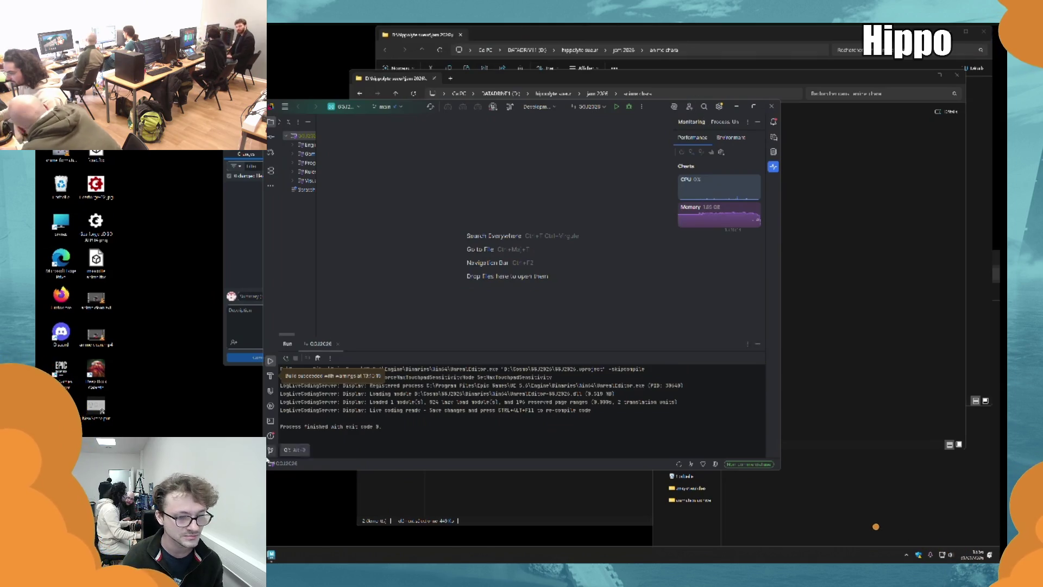
left_click(180, 341)
left_click(452, 144)
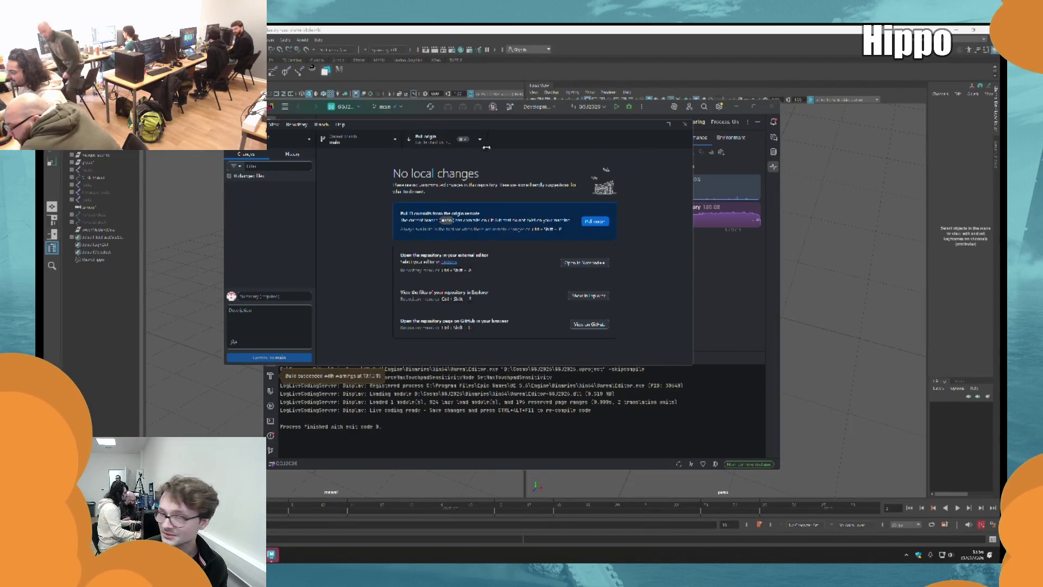
Pull and fetch origin in GitHub Desktop, then bring Rider to the front.
left_click(441, 141)
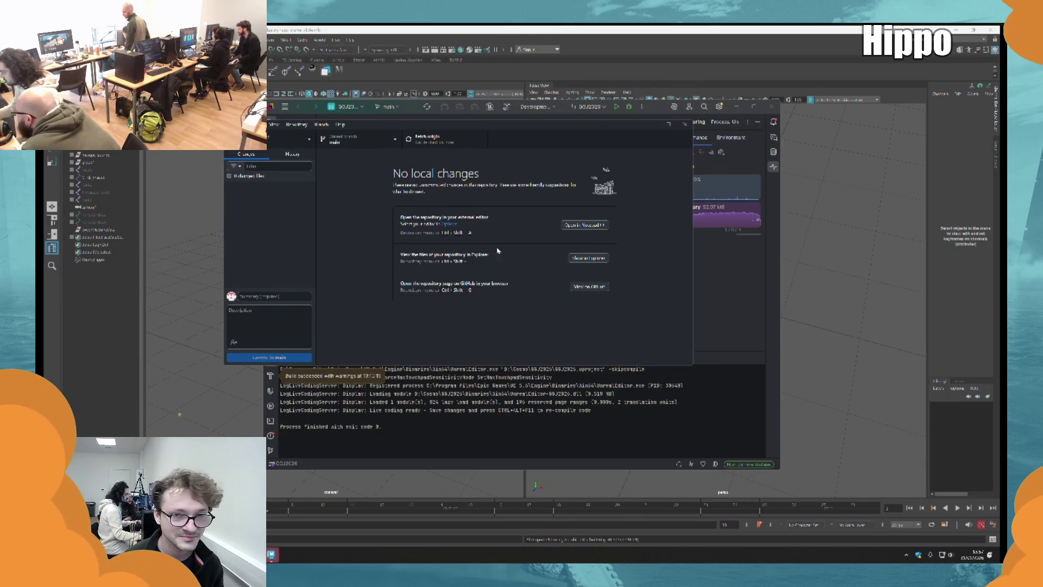
left_click(470, 141)
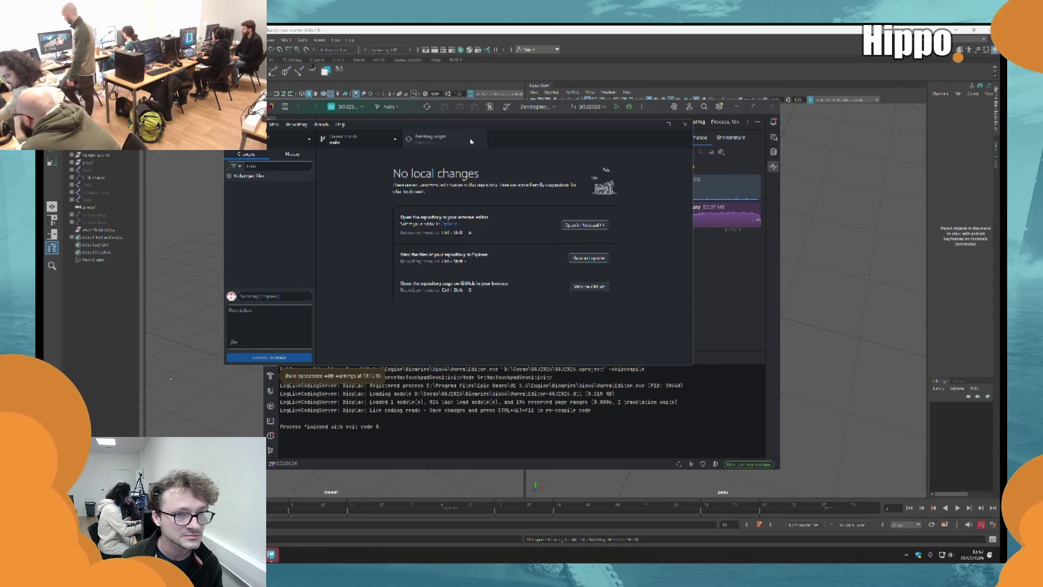
left_click(759, 305)
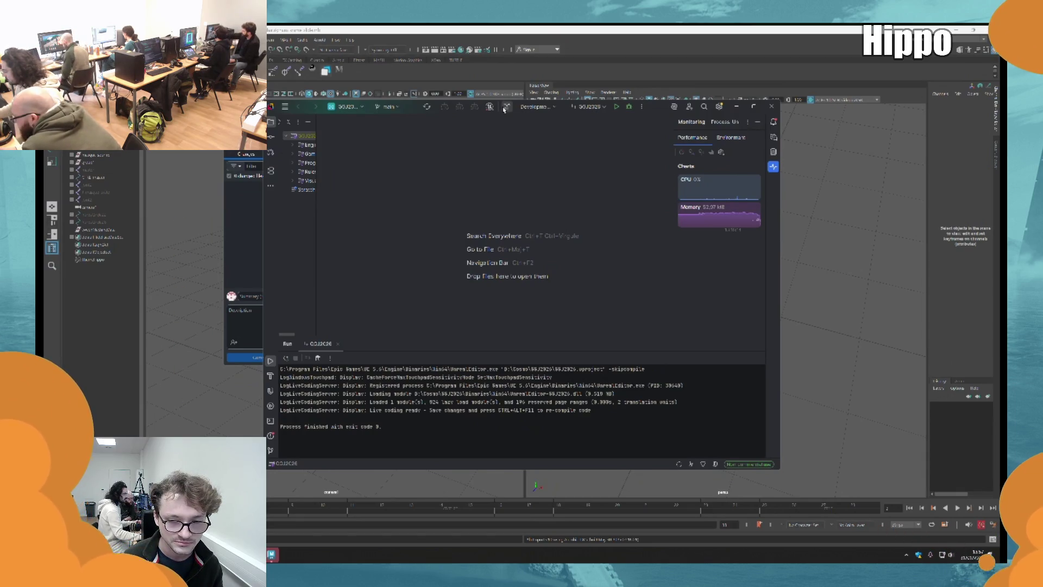
Build the game project in Rider and launch the Unreal Editor.
left_click(505, 108)
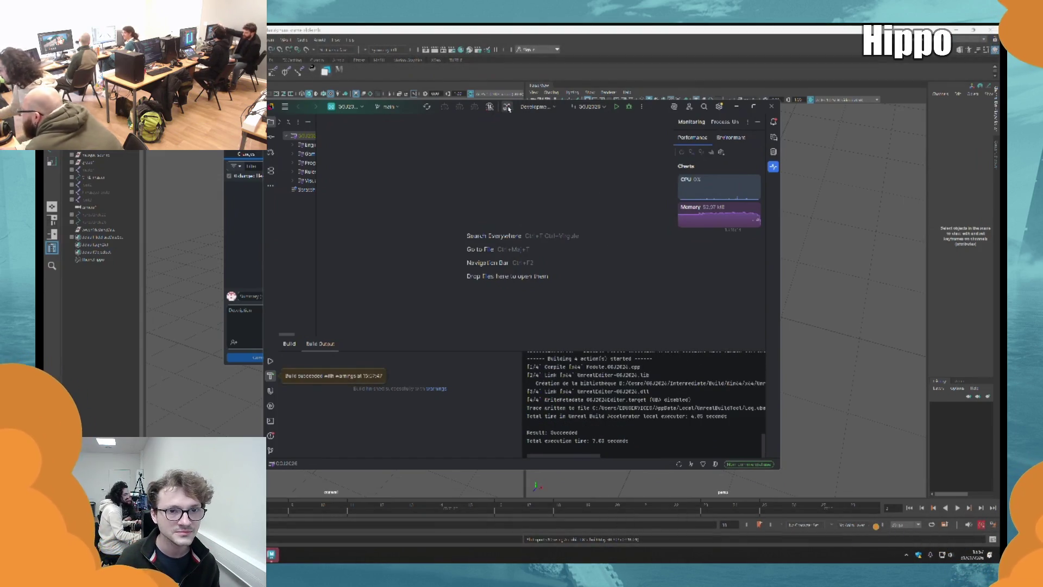
left_click(617, 108)
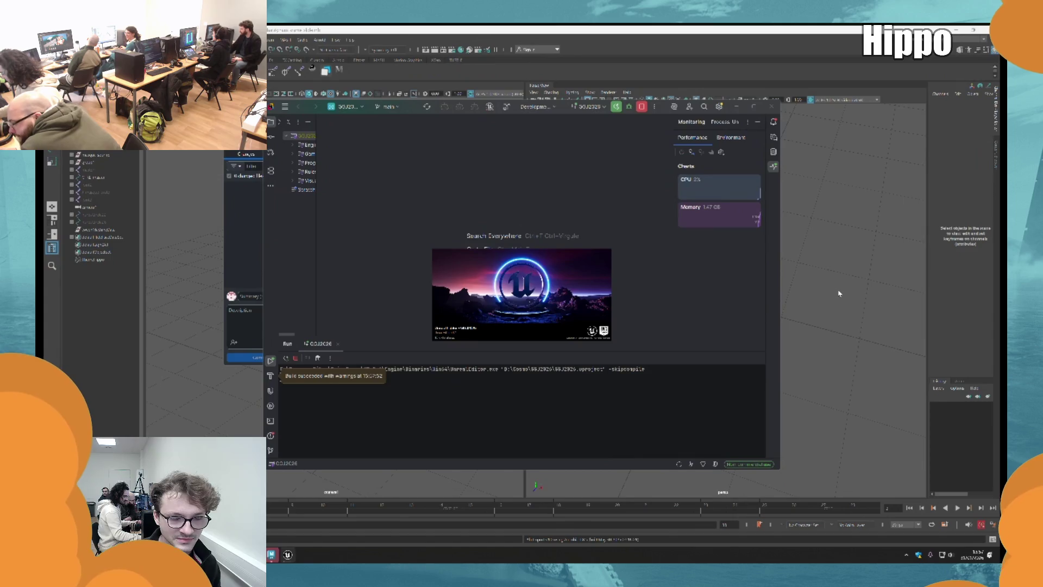
Check the loaded island level in Unreal, then return to the Maya character scene.
left_click(783, 305)
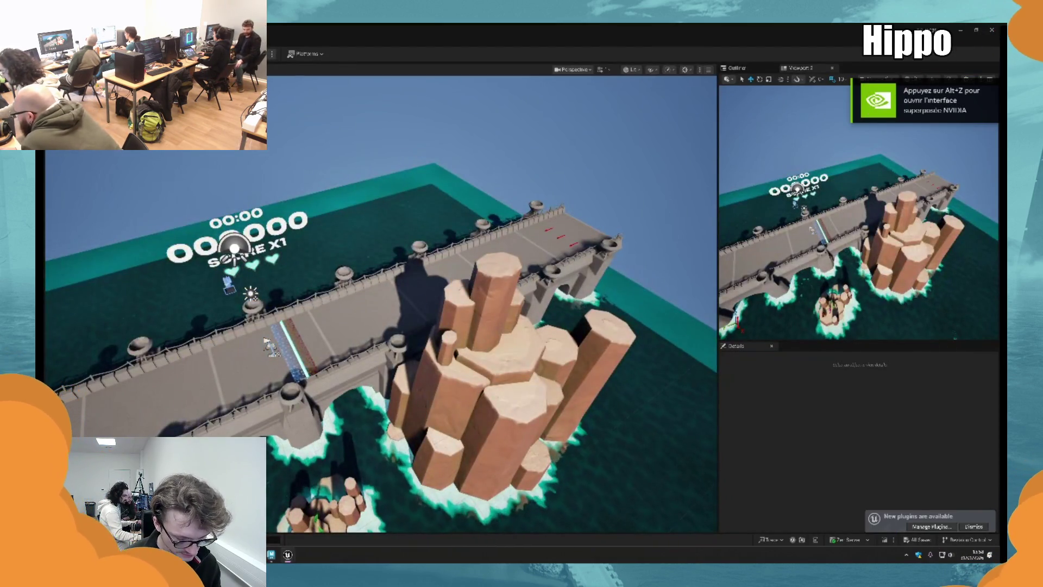
key("alt+Tab")
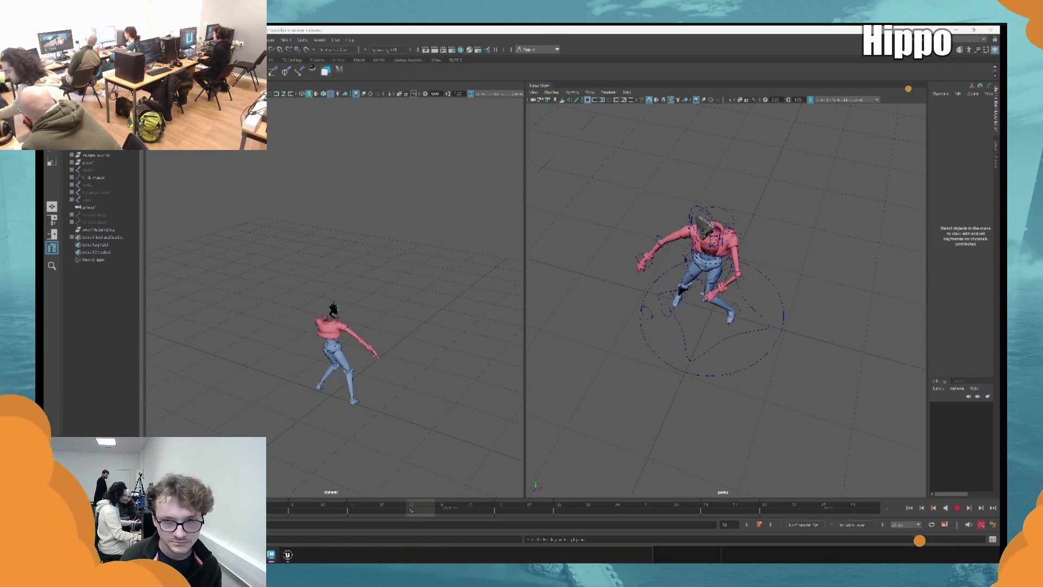
Stop the animation playback and orbit around the rigged character from several angles.
key("Escape")
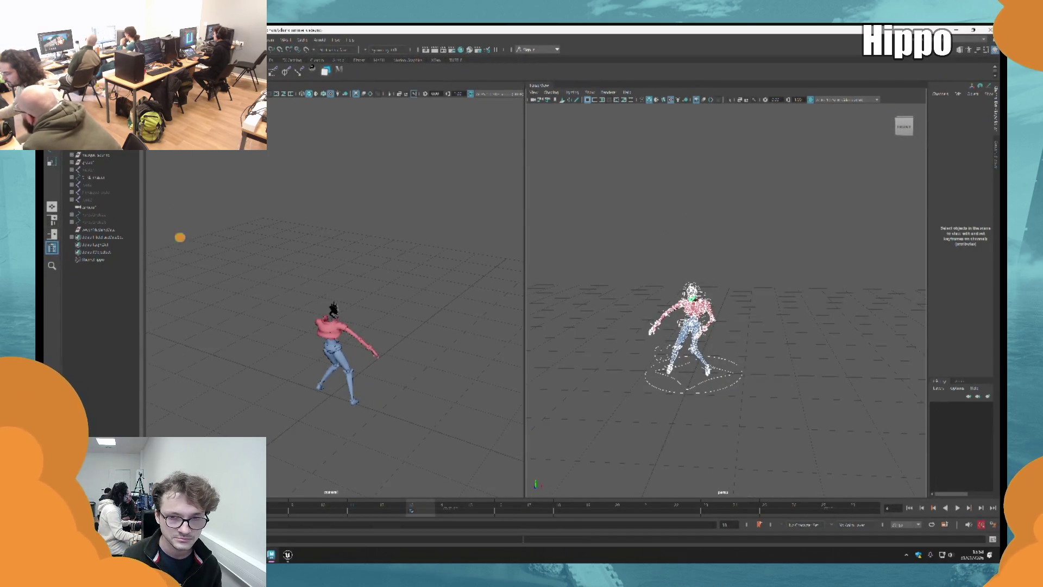
left_click_drag(723, 217, 705, 296)
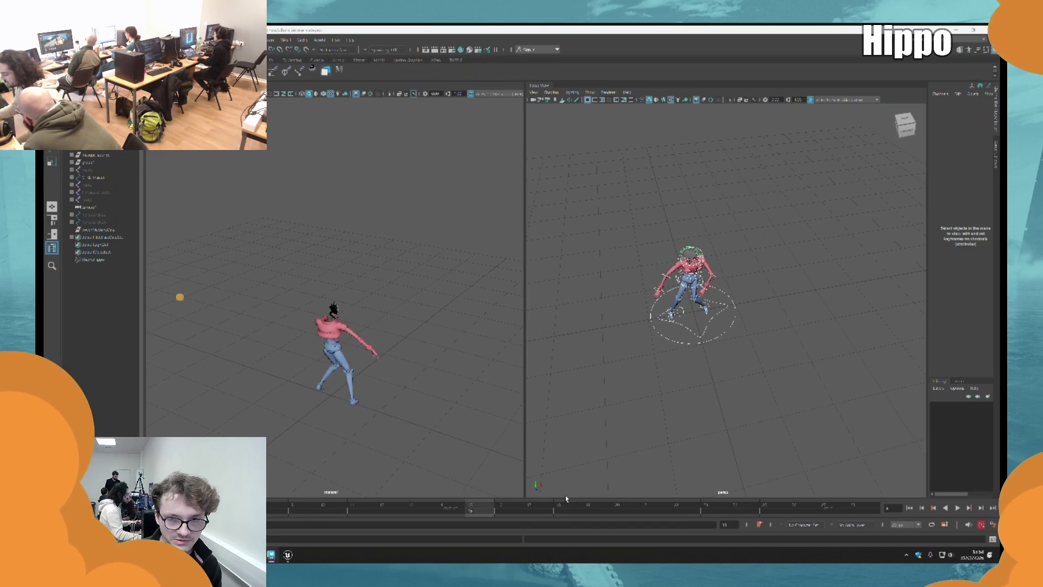
left_click_drag(625, 429, 691, 358)
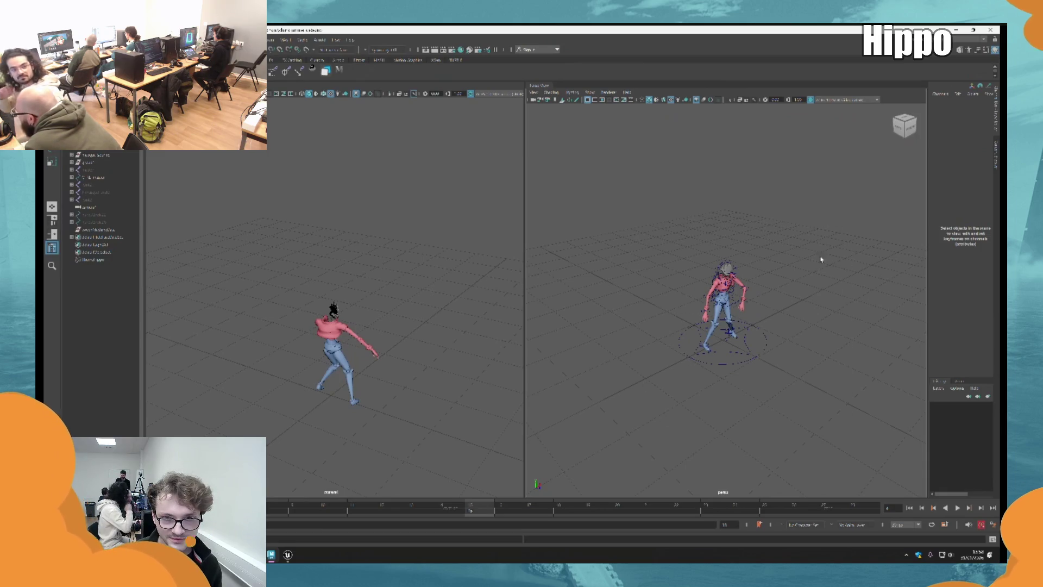
left_click_drag(740, 387, 682, 352)
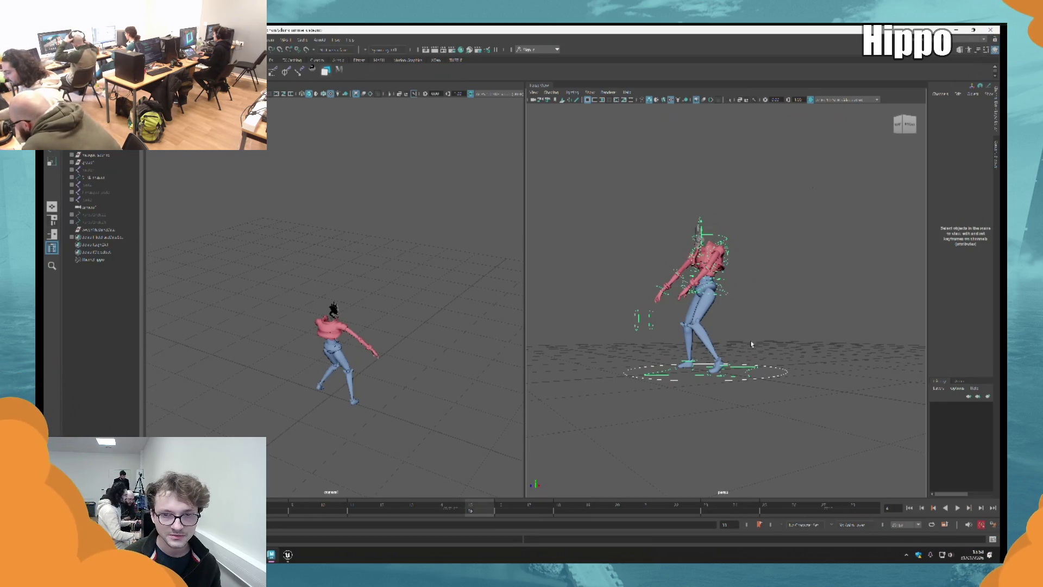
left_click_drag(752, 343, 701, 330)
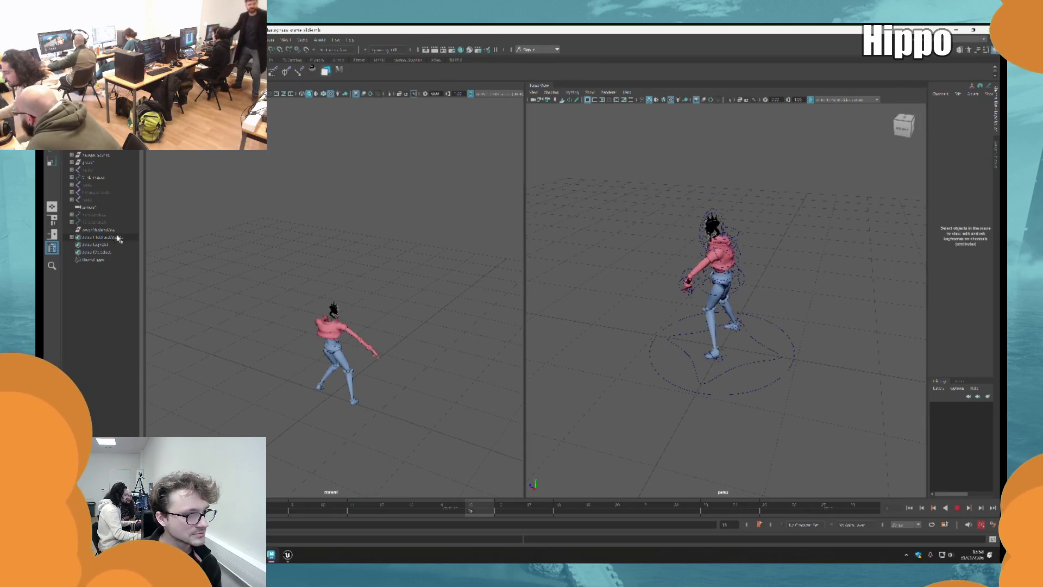
Select camera1 and another object in the Outliner, then bring up the taskbar menu.
left_click(112, 207)
left_click(115, 177)
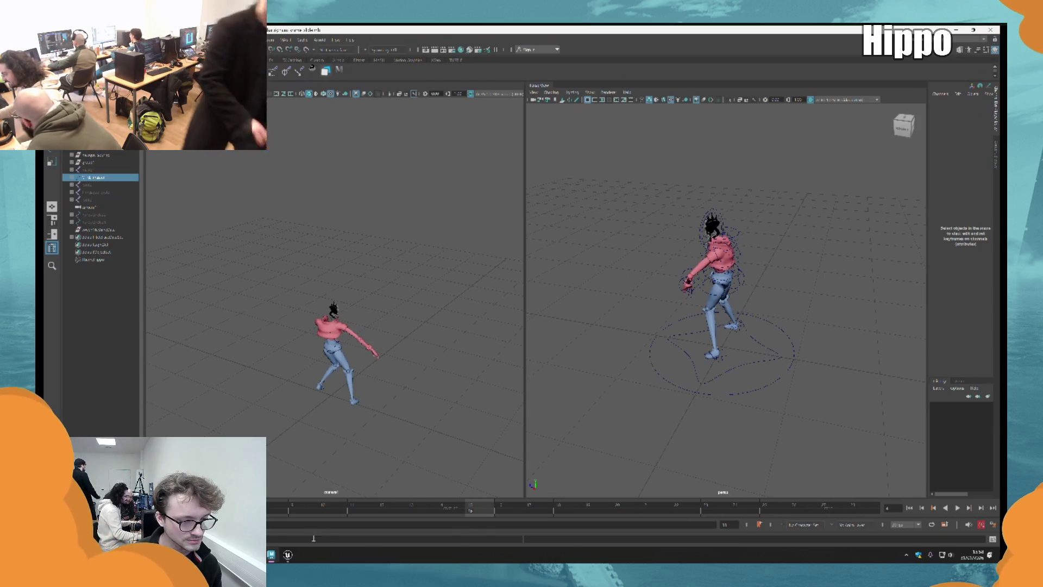
mouse_move(296, 541)
right_click(315, 561)
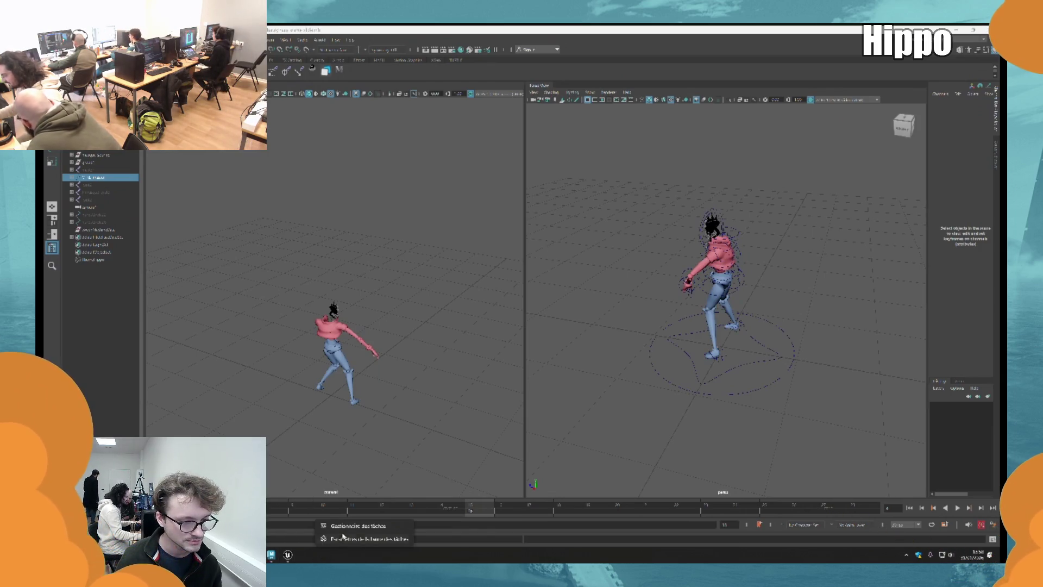
Open Task Manager and end the running Maya task.
left_click(349, 530)
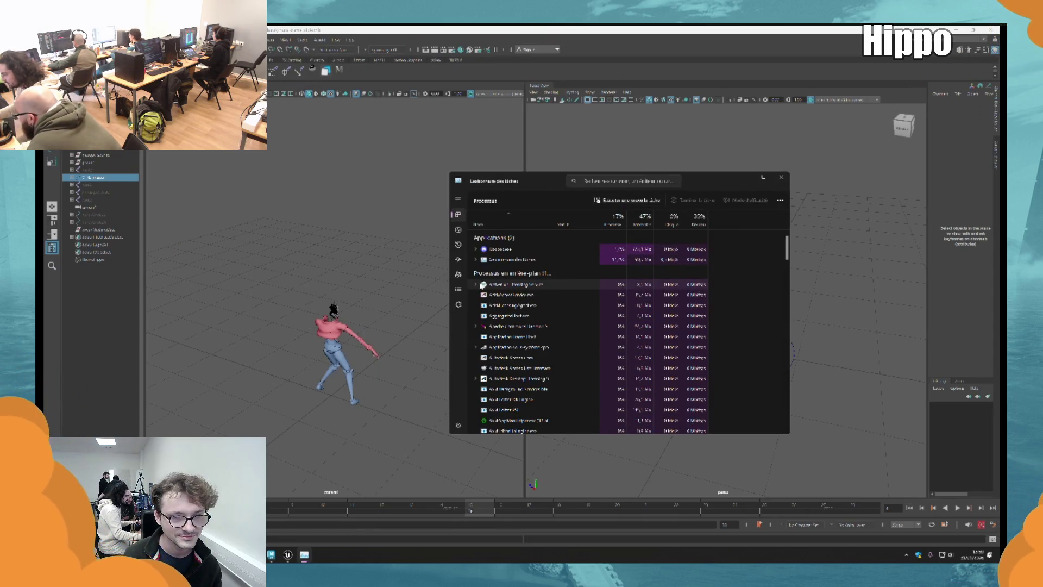
left_click(491, 311)
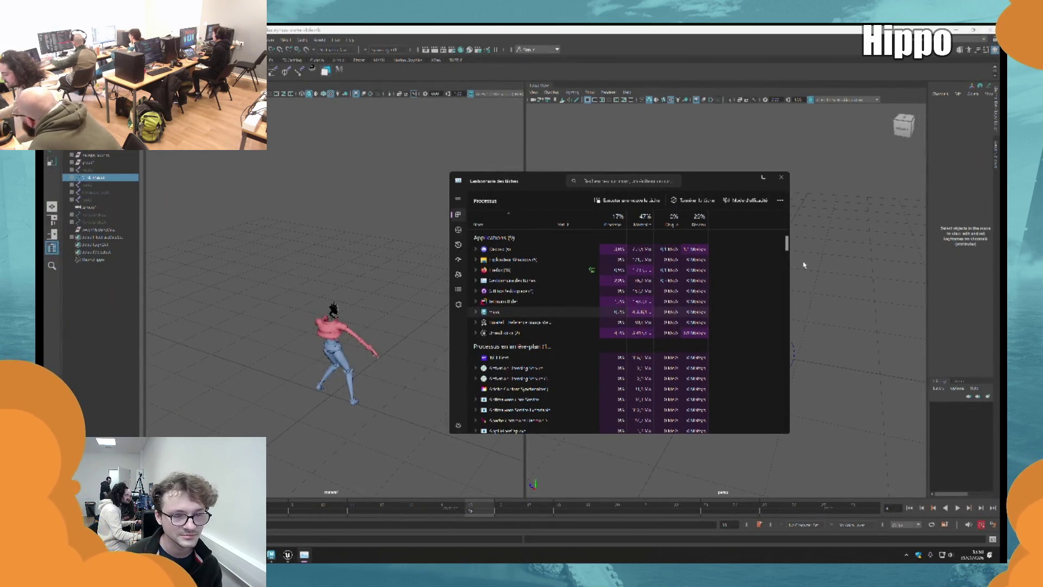
left_click(651, 204)
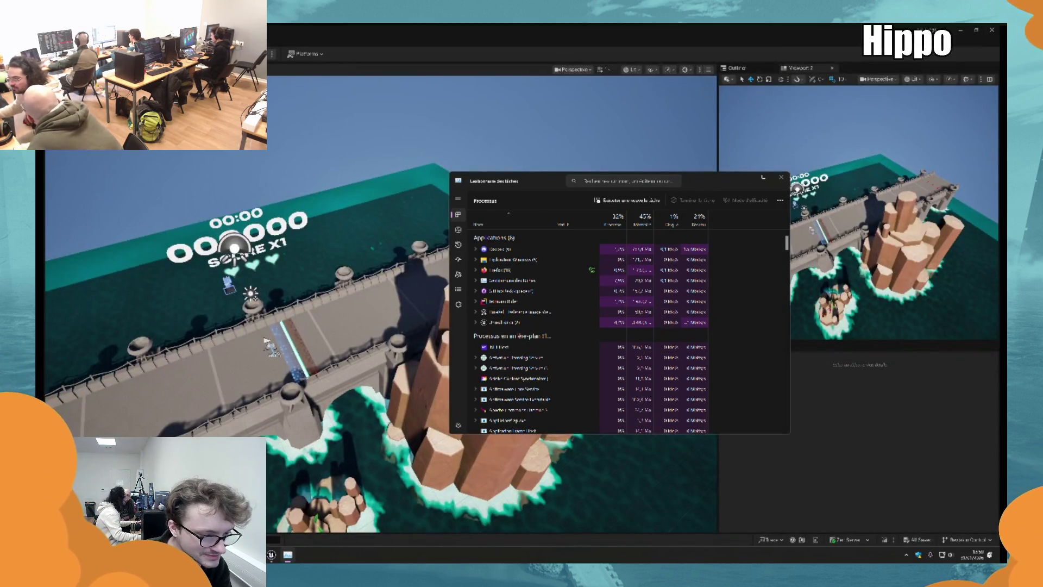
mouse_move(287, 554)
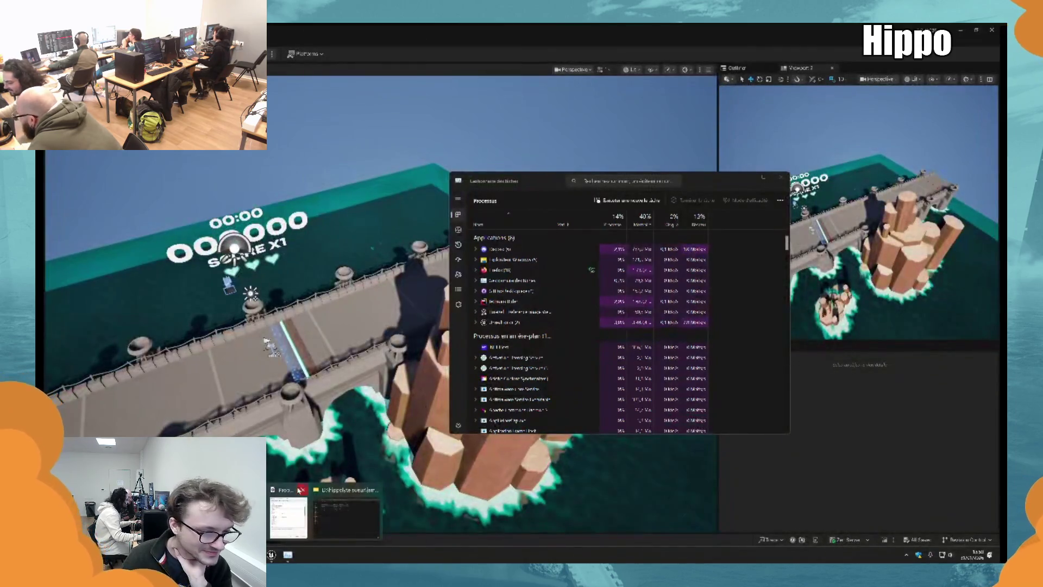
Double-click the character's .mb scene in the jam 2026 folder to relaunch Maya.
left_click(347, 516)
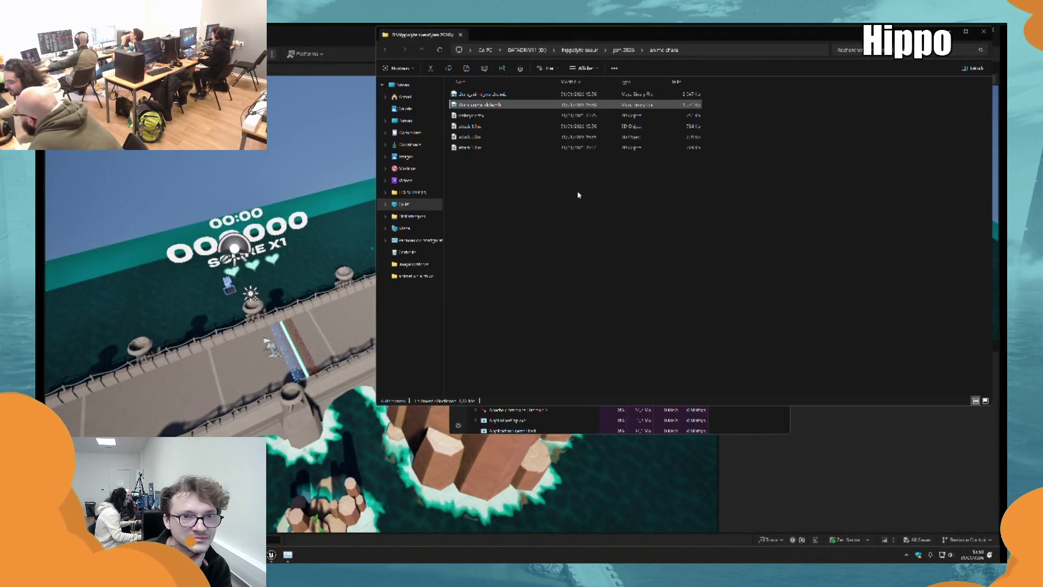
left_click_drag(469, 27, 317, 99)
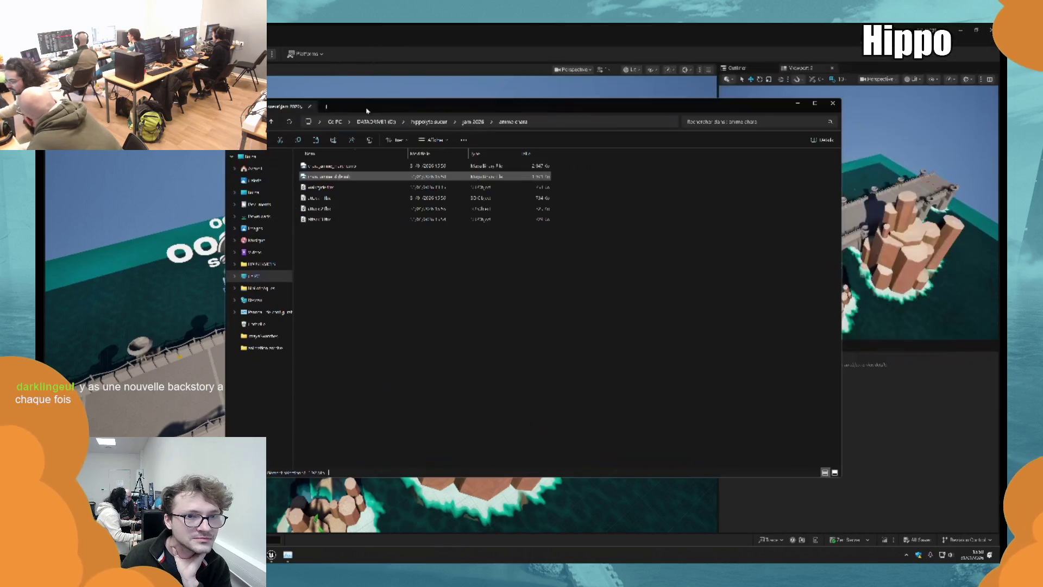
double_click(359, 177)
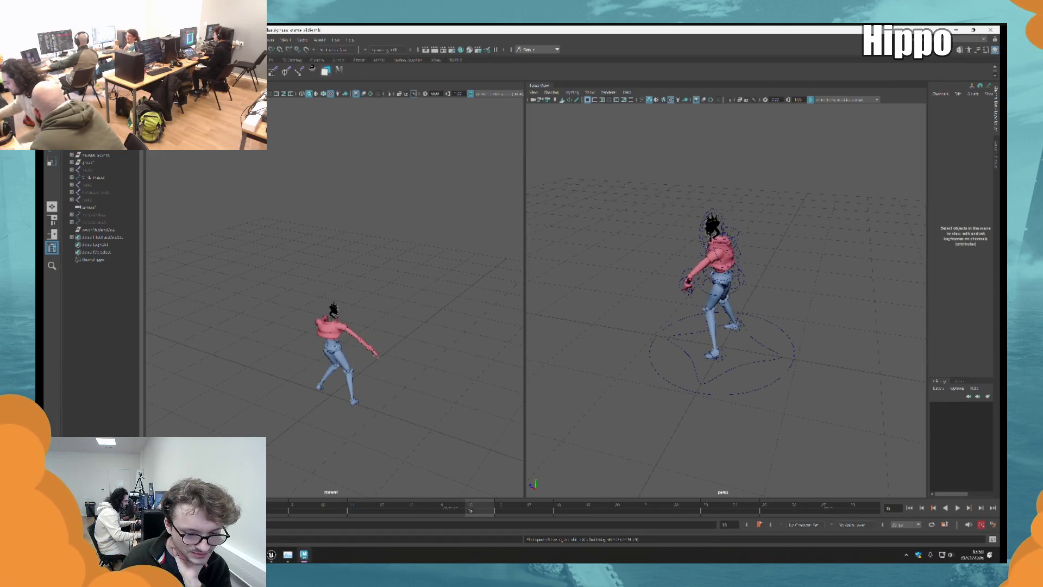
Select the rig's circular ground control, step back through frames and orbit to face the character.
left_click_drag(601, 163, 894, 466)
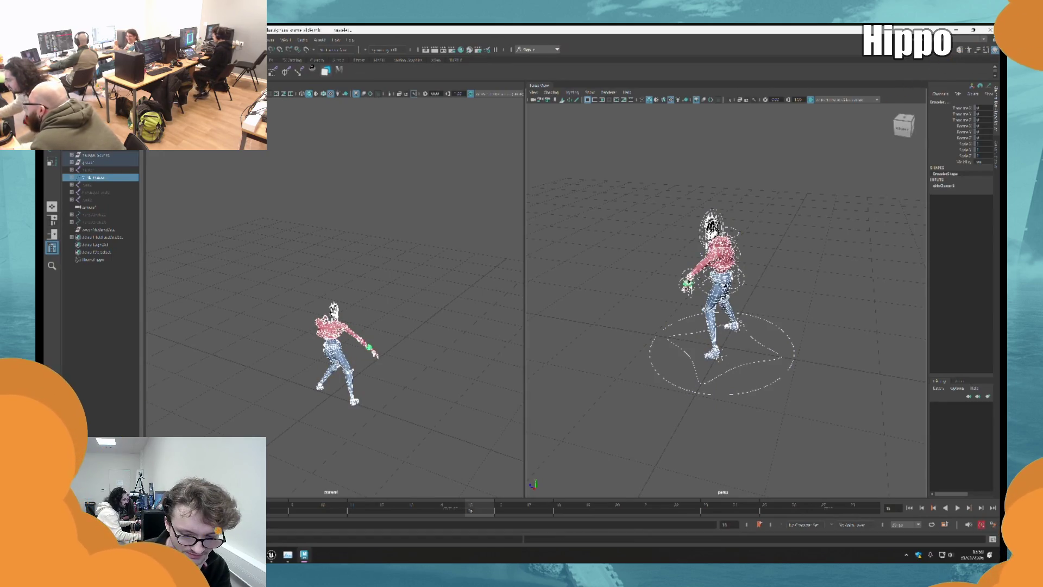
left_click(649, 403)
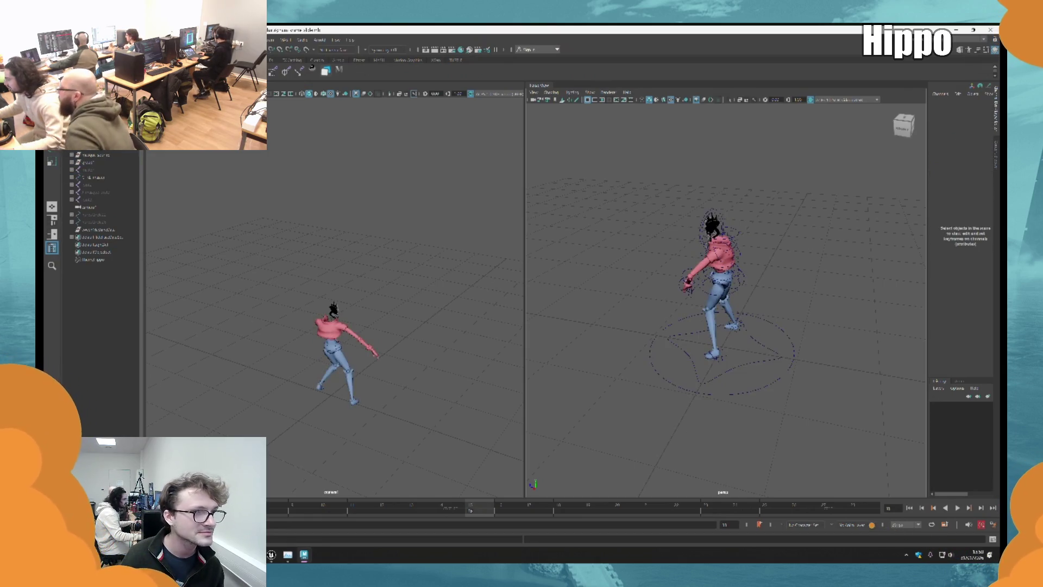
left_click(670, 382)
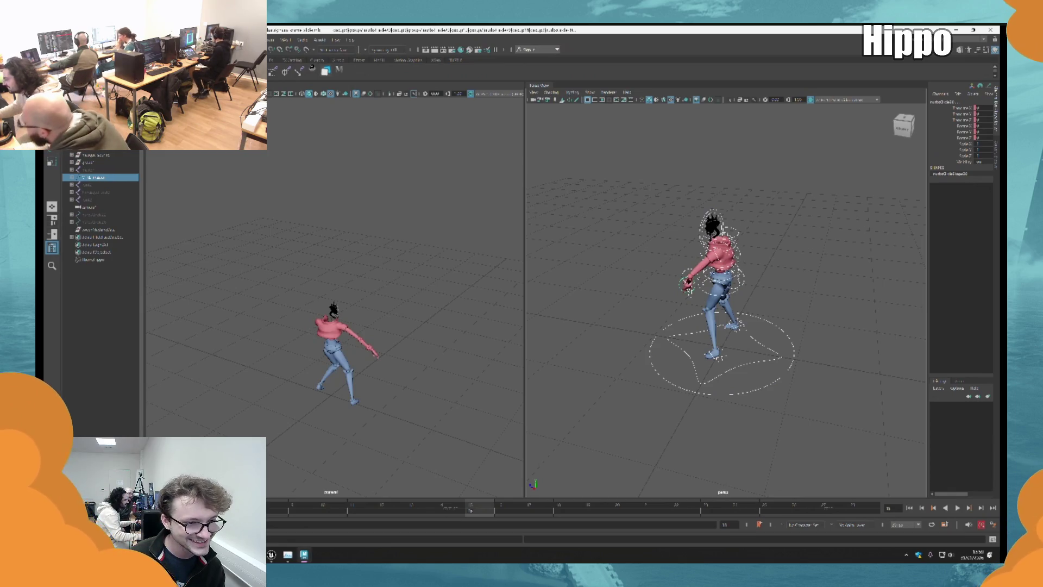
key("comma")
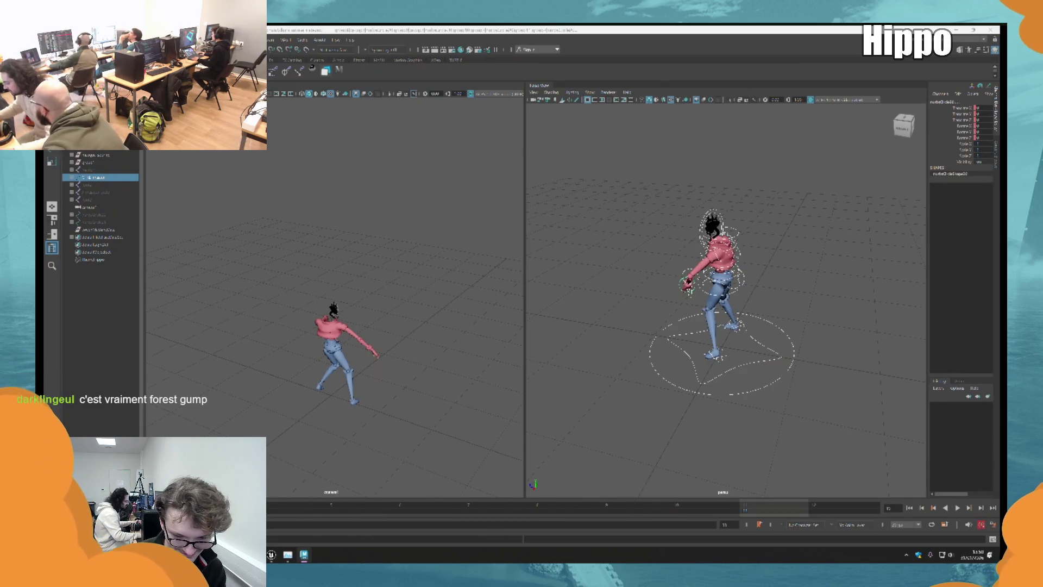
key("comma")
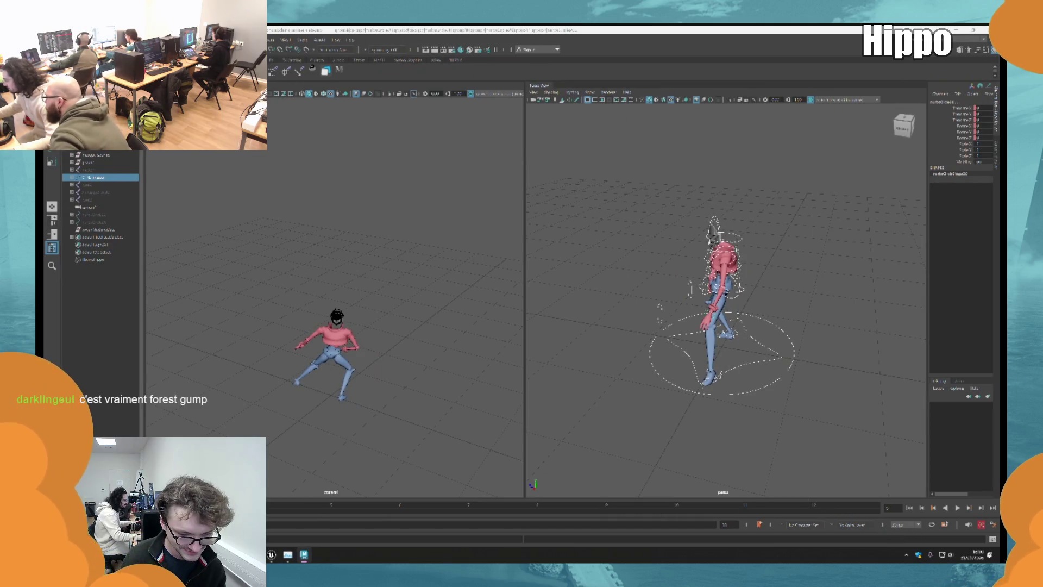
left_click_drag(871, 375, 768, 322)
Select the character and group1 in the Outliner and open the FBX Export Selection options.
left_click(107, 170)
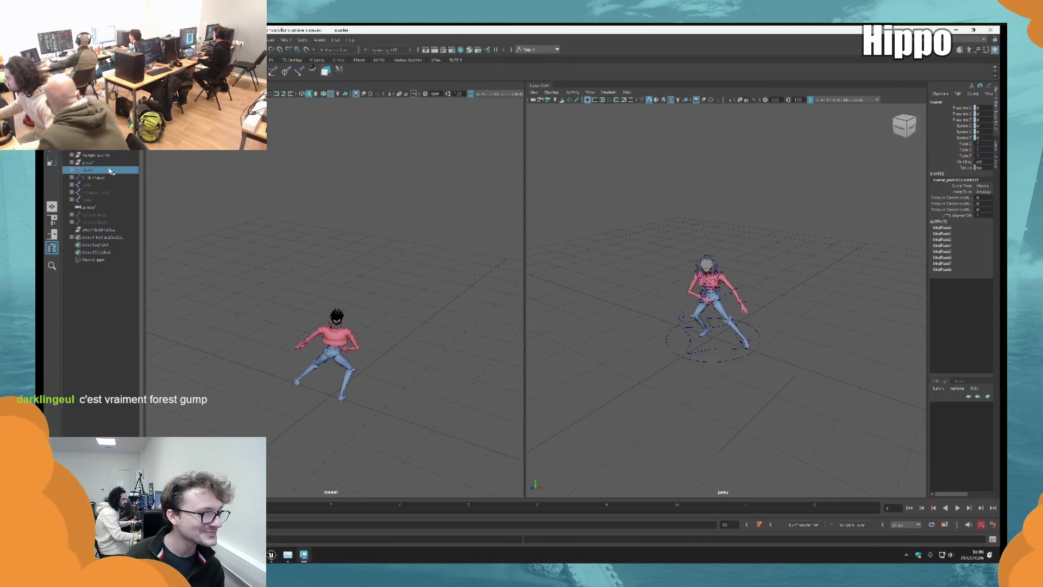
left_click(119, 163, "ctrl")
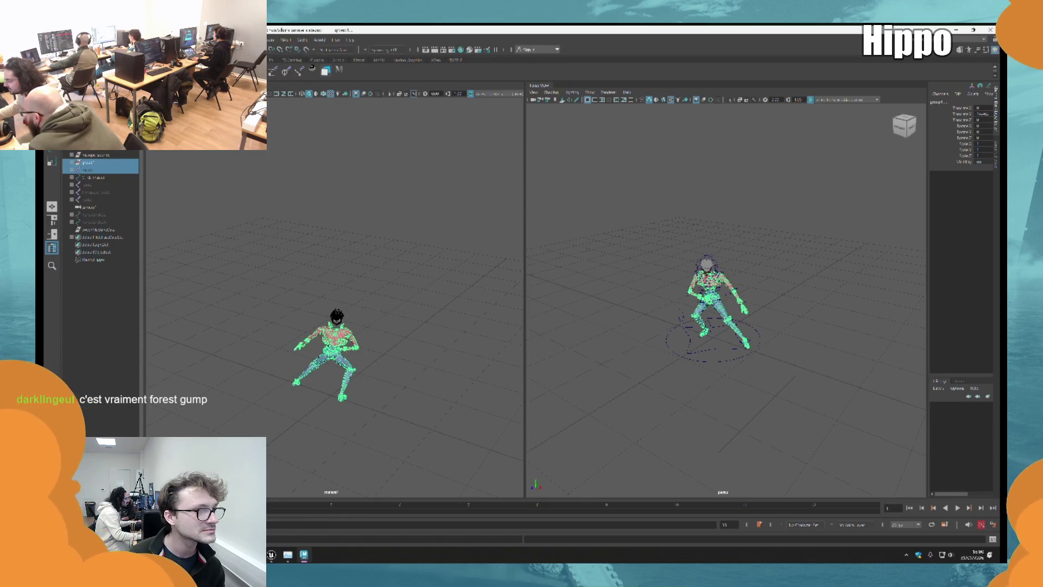
left_click(57, 39)
left_click(71, 161)
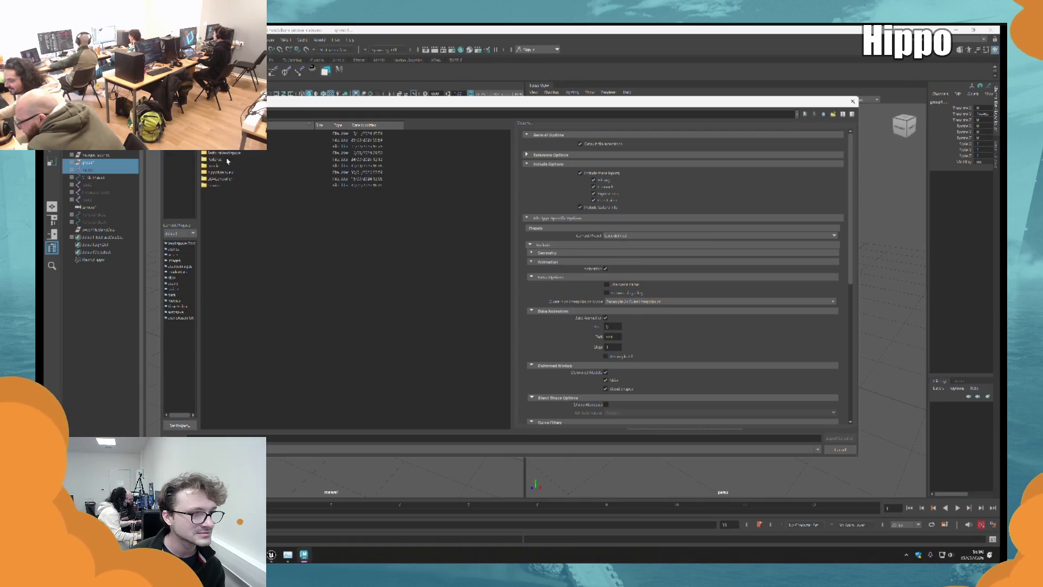
Browse into the export folder and choose an existing FBX file as the export target.
left_click(180, 209)
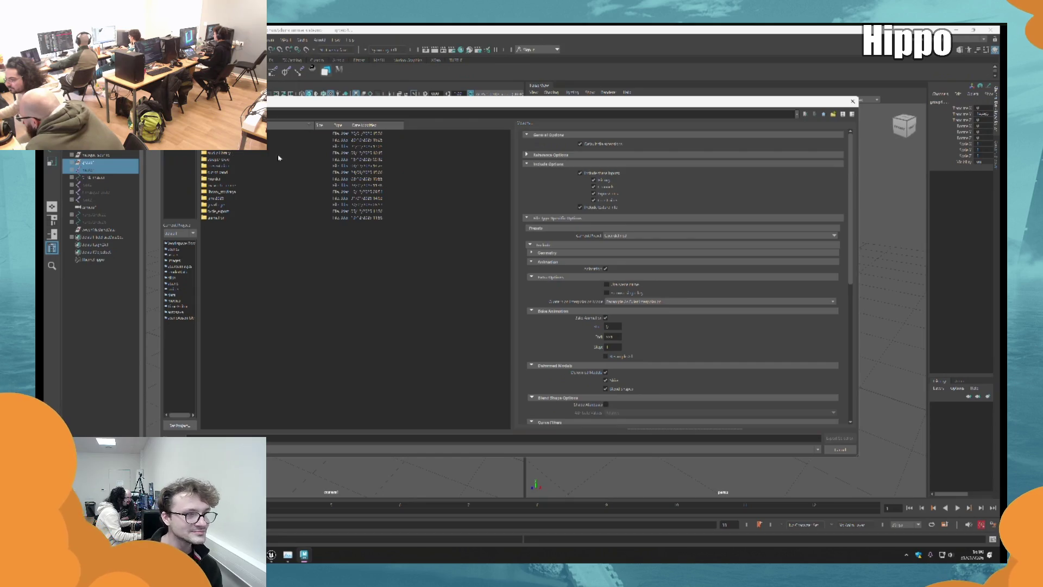
double_click(236, 166)
left_click(179, 297)
left_click(244, 140)
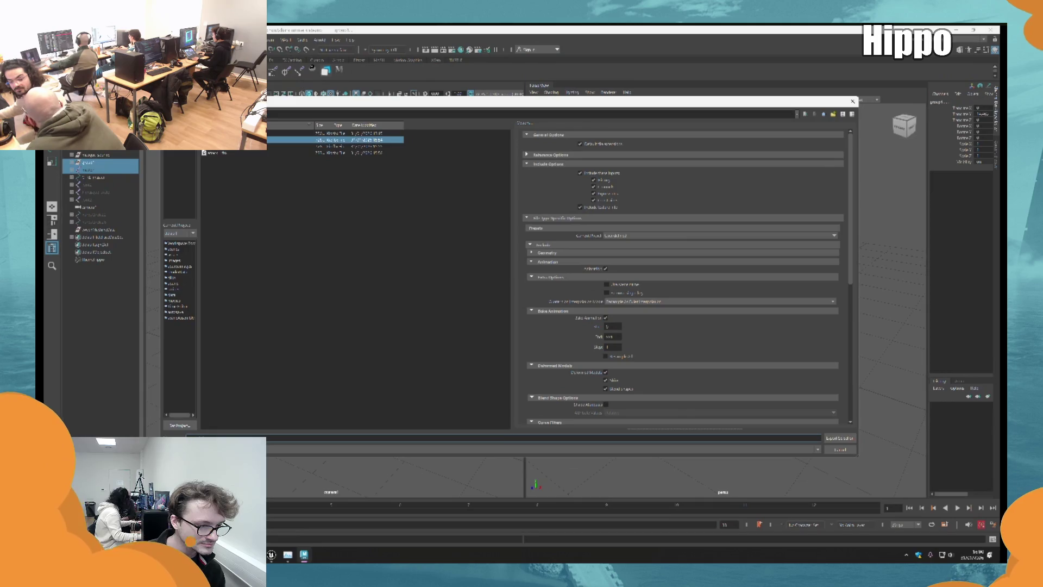
left_click(266, 383)
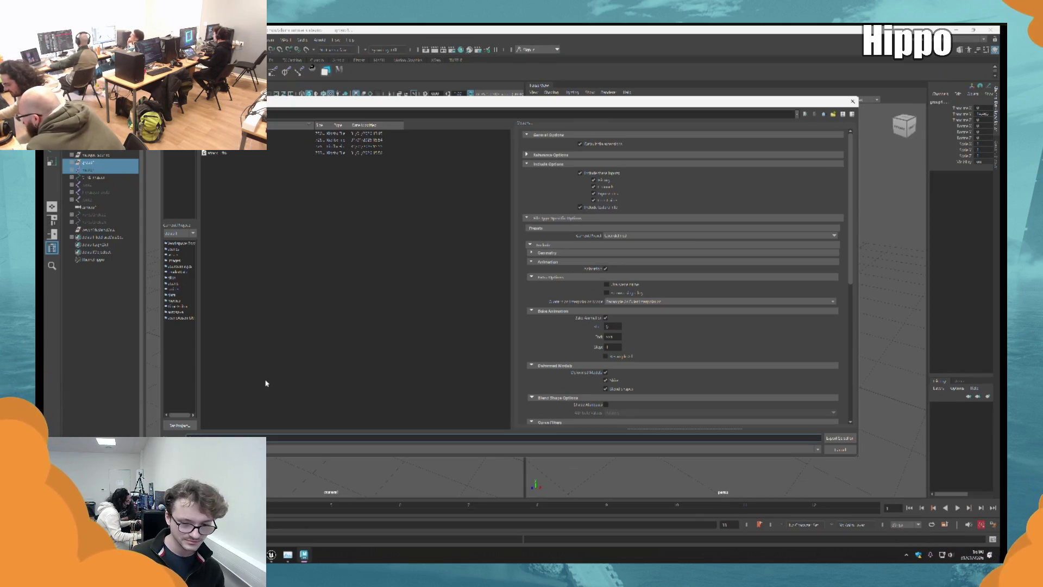
Set the bake animation end frame to 10, export the FBX, and dismiss the warnings.
double_click(610, 336)
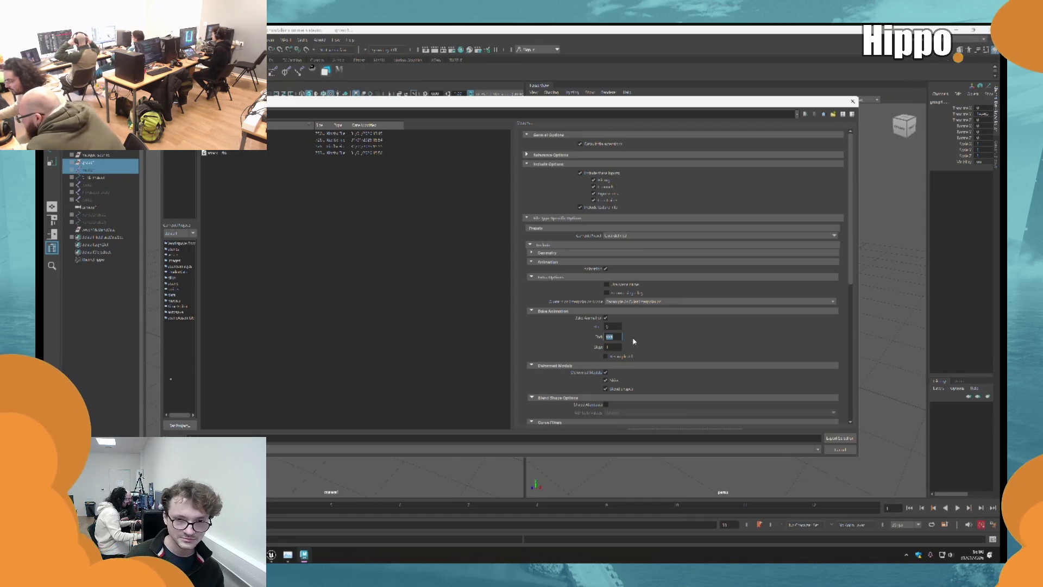
type("10")
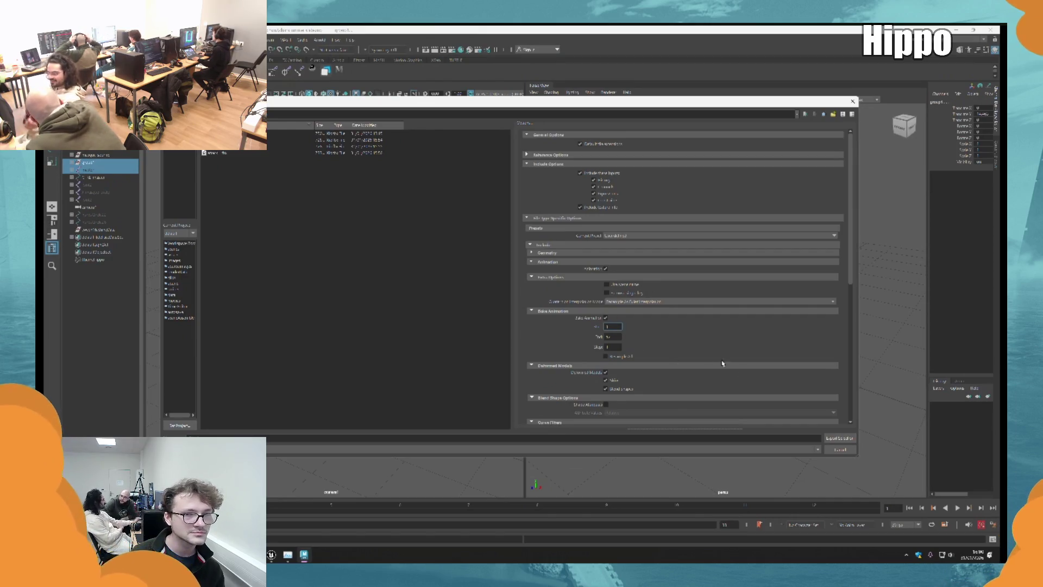
left_click(840, 438)
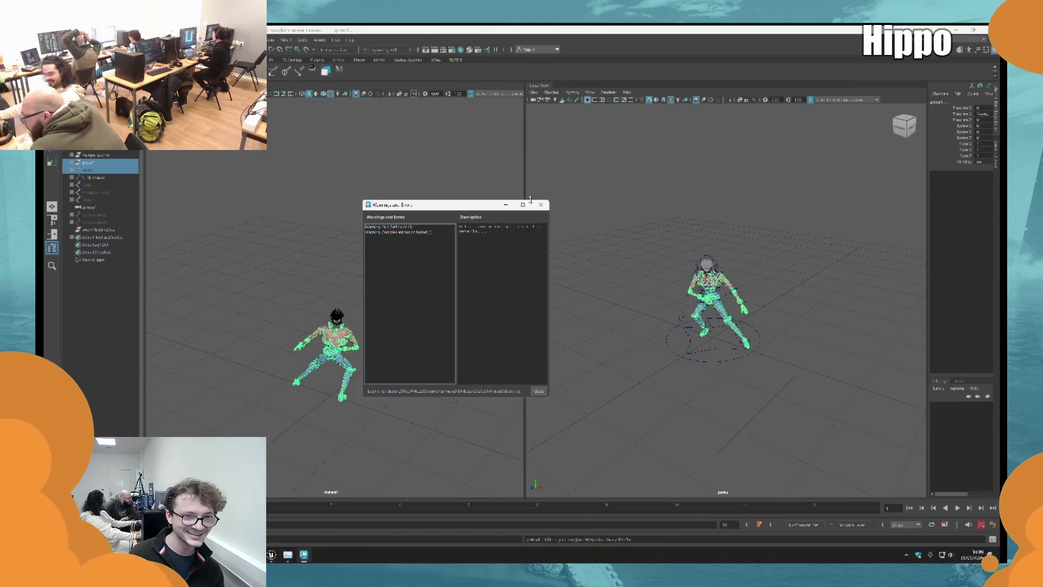
left_click(541, 205)
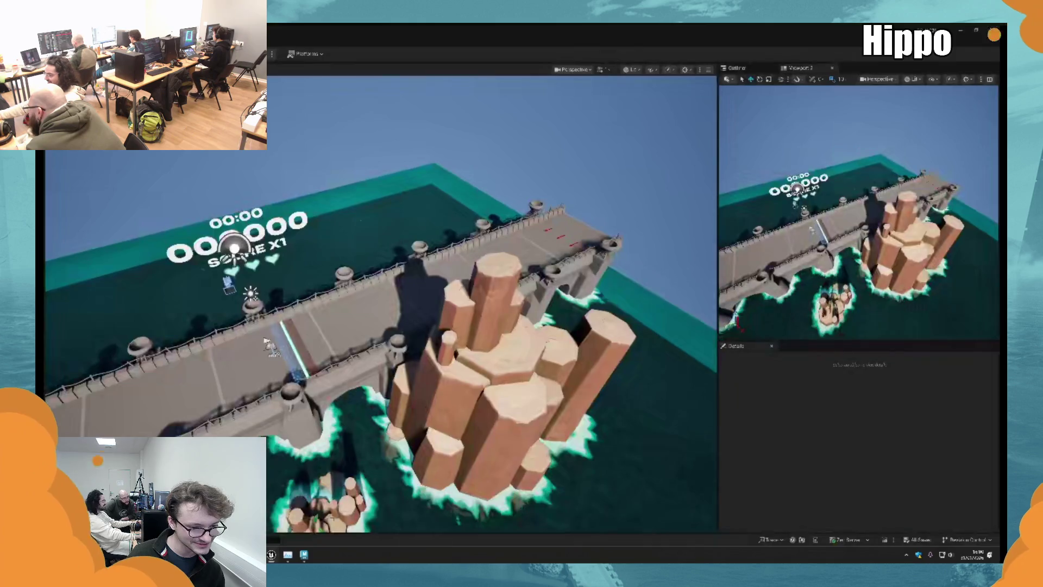
Switch to Unreal Editor and select the attack 1 FBX file in the export folder.
left_click(271, 554)
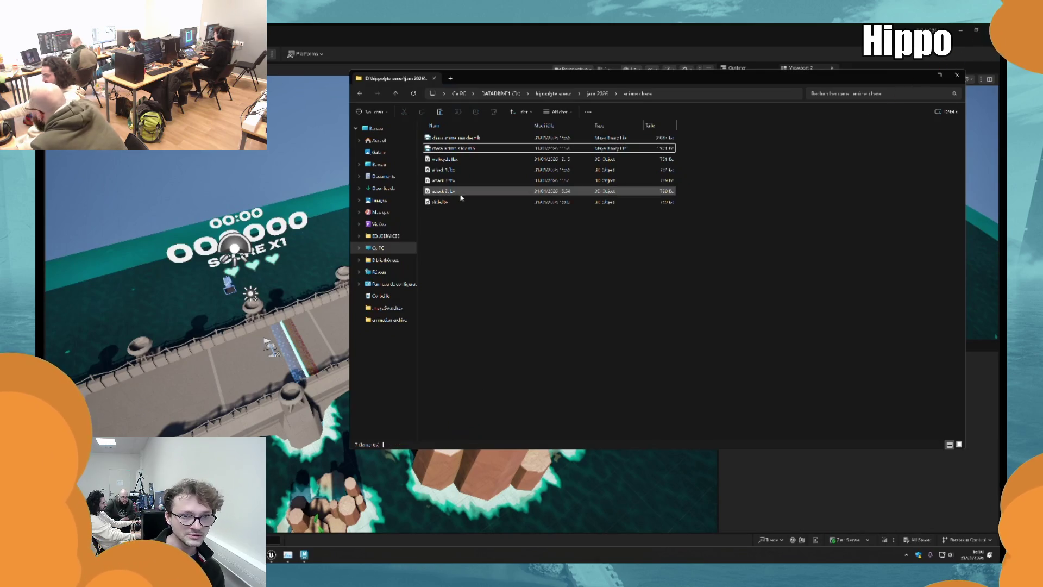
left_click(444, 170)
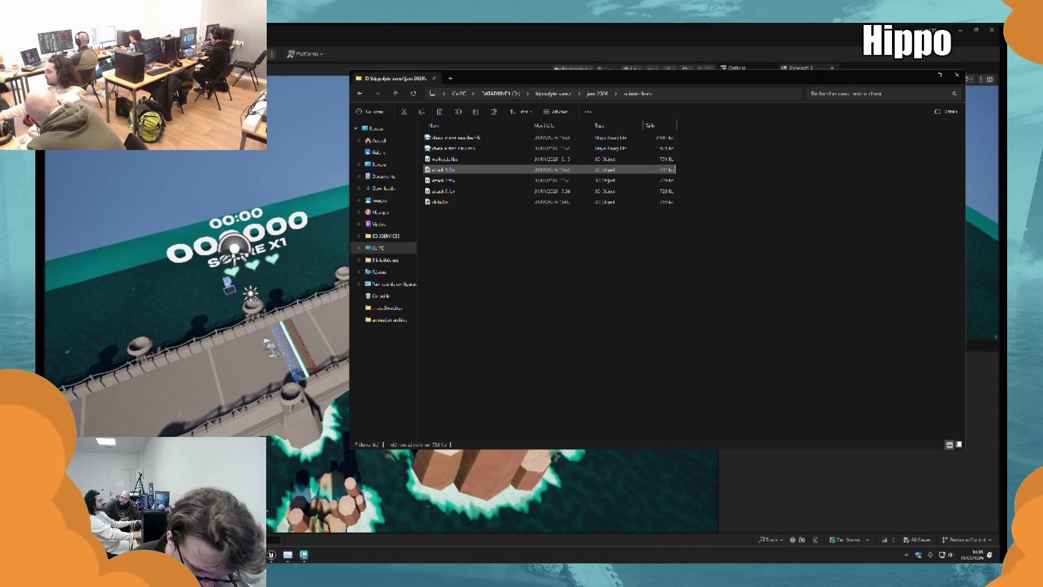
Cycle between Maya and the export folder window, ending with Unreal Engine in front.
key("alt+Tab")
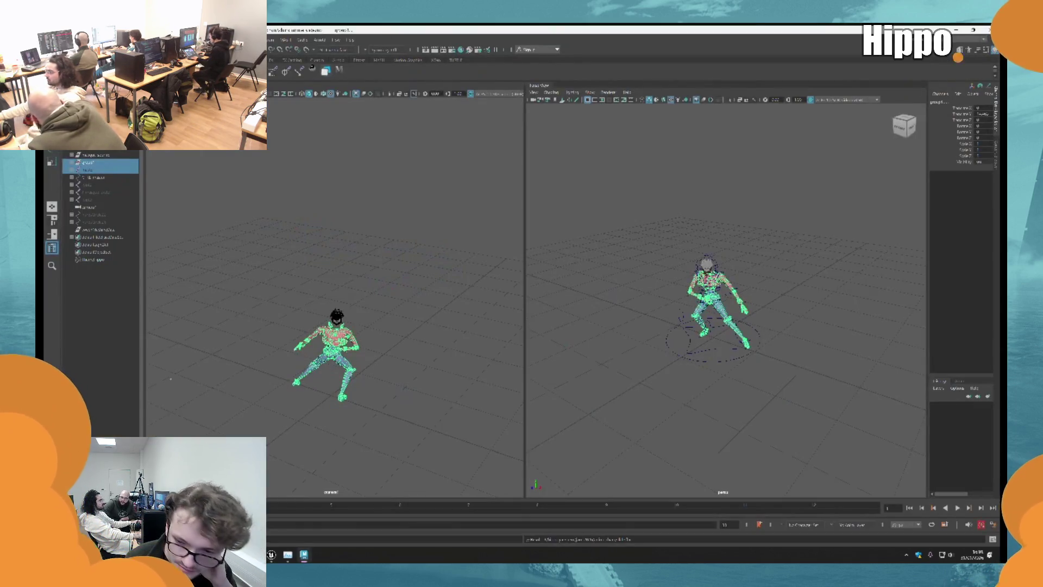
key("alt+Tab")
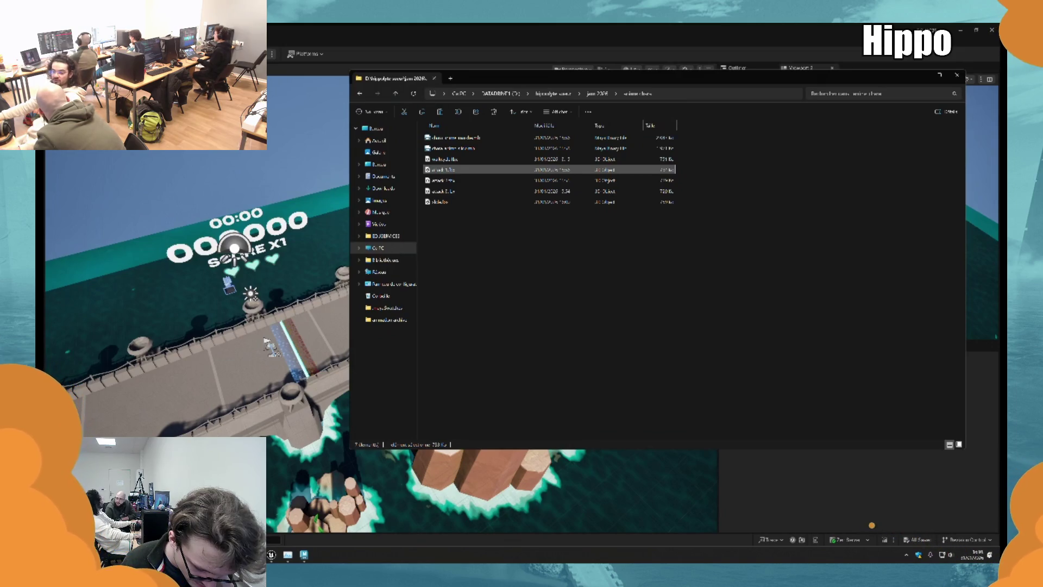
key("alt+Tab")
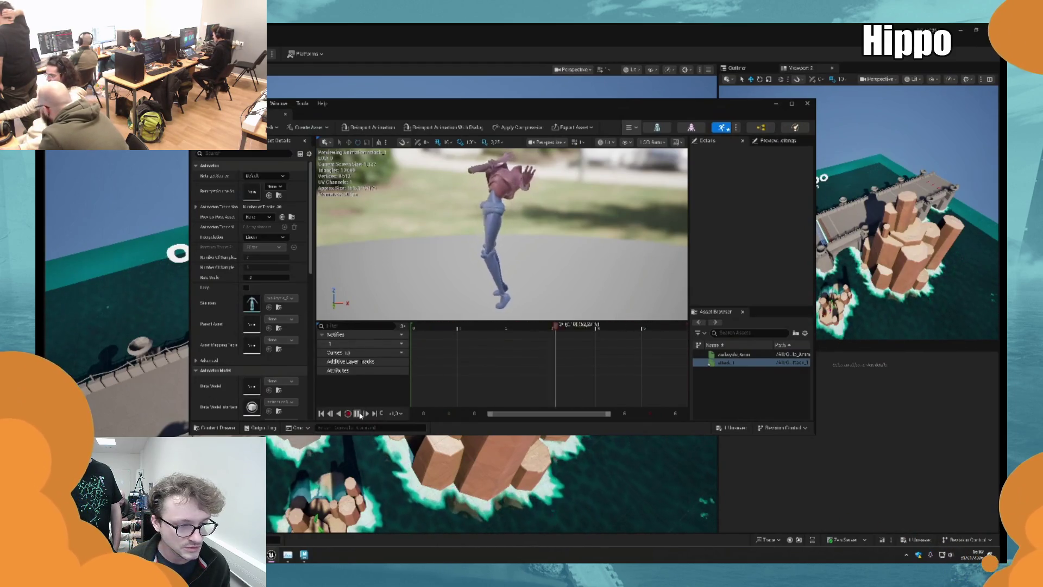
Scrub the attack clip, set its interpolation to Step, replay it, then leave the editor.
left_click(488, 326)
mouse_move(489, 326)
left_mouse_down()
mouse_move(402, 328)
mouse_move(637, 317)
mouse_move(514, 326)
mouse_move(643, 325)
mouse_move(516, 326)
left_mouse_up()
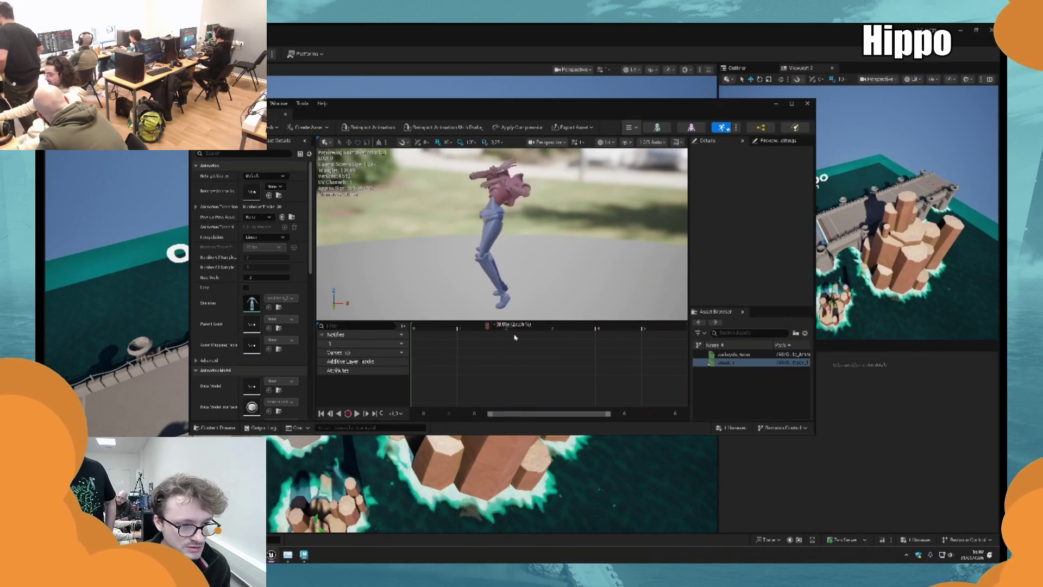
left_click(394, 353)
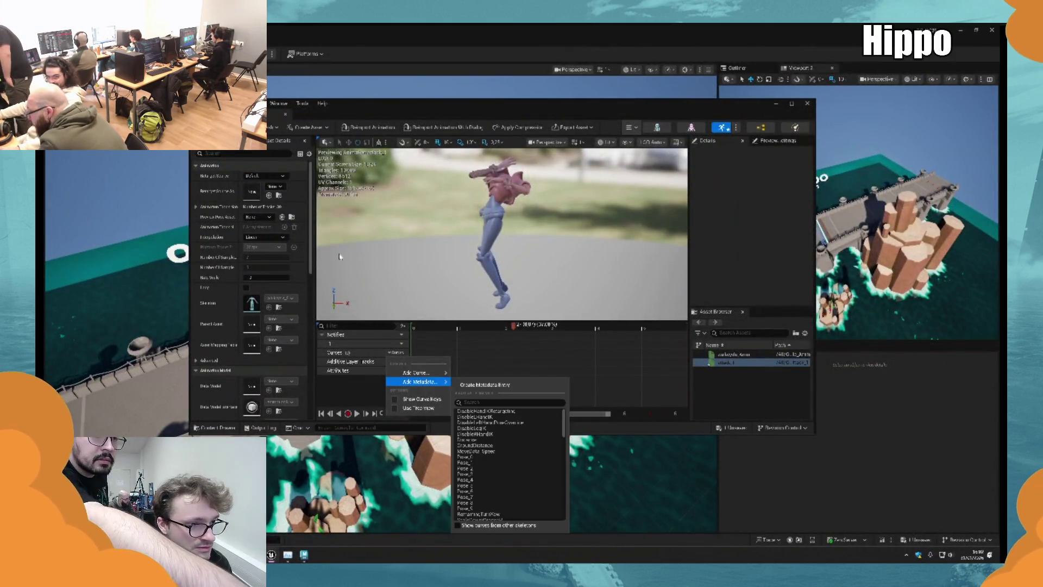
left_click(266, 237)
left_click(267, 237)
left_click(265, 252)
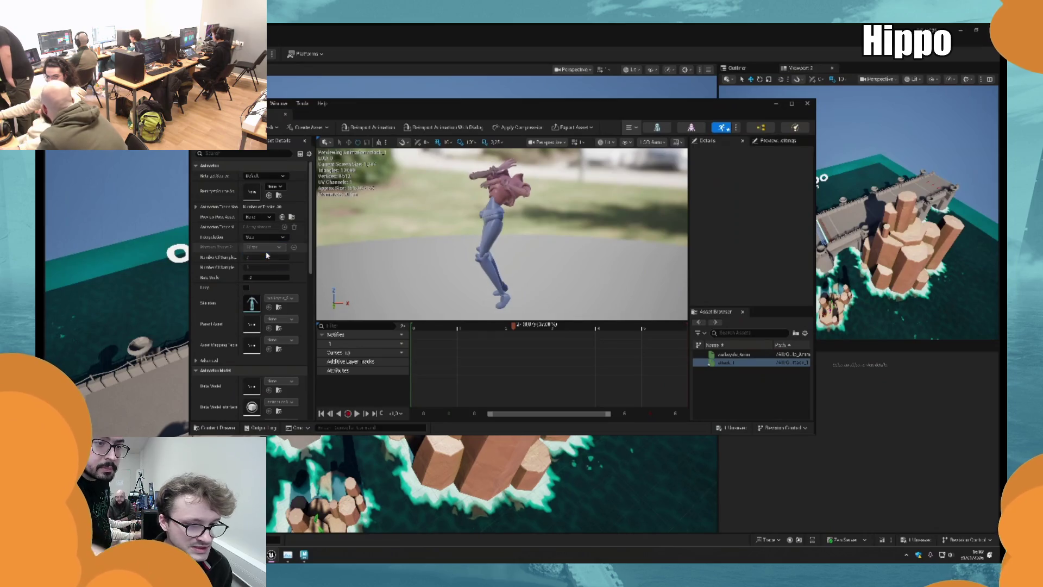
left_click(357, 414)
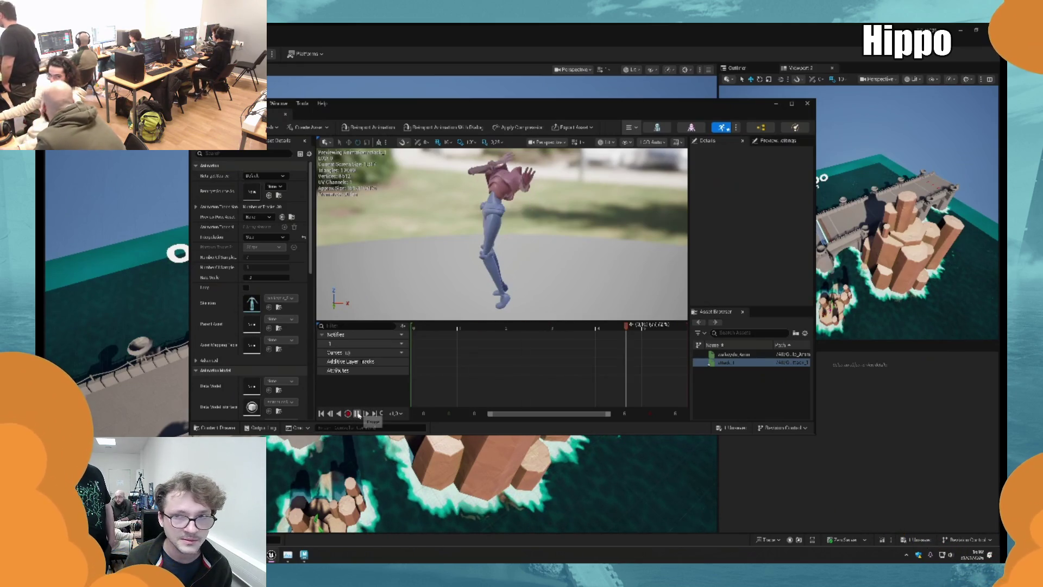
key("alt+Tab")
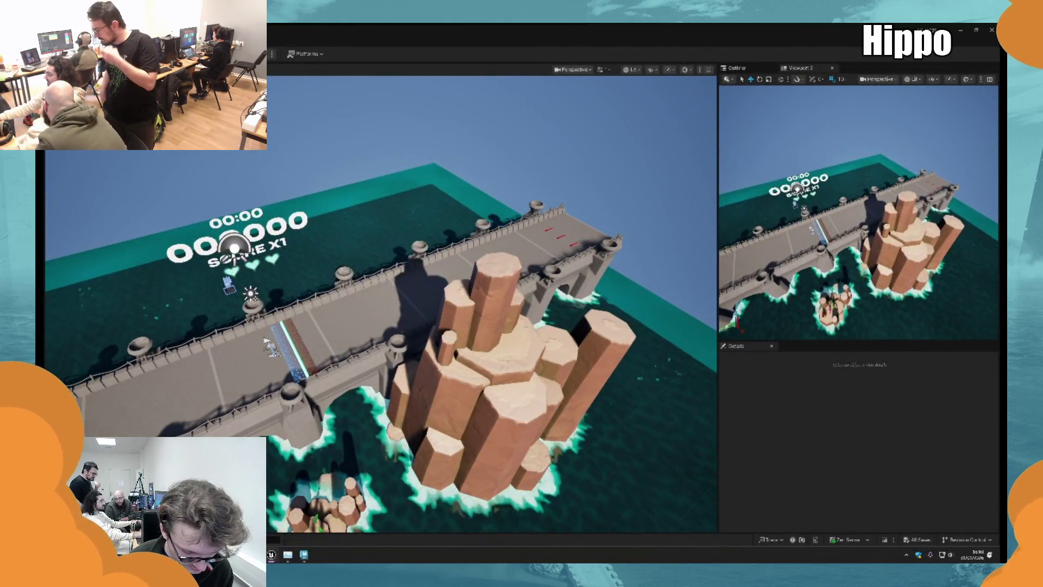
In Maya, select the circle control, play the dance twice to review it, then pick group1.
key("alt+Tab")
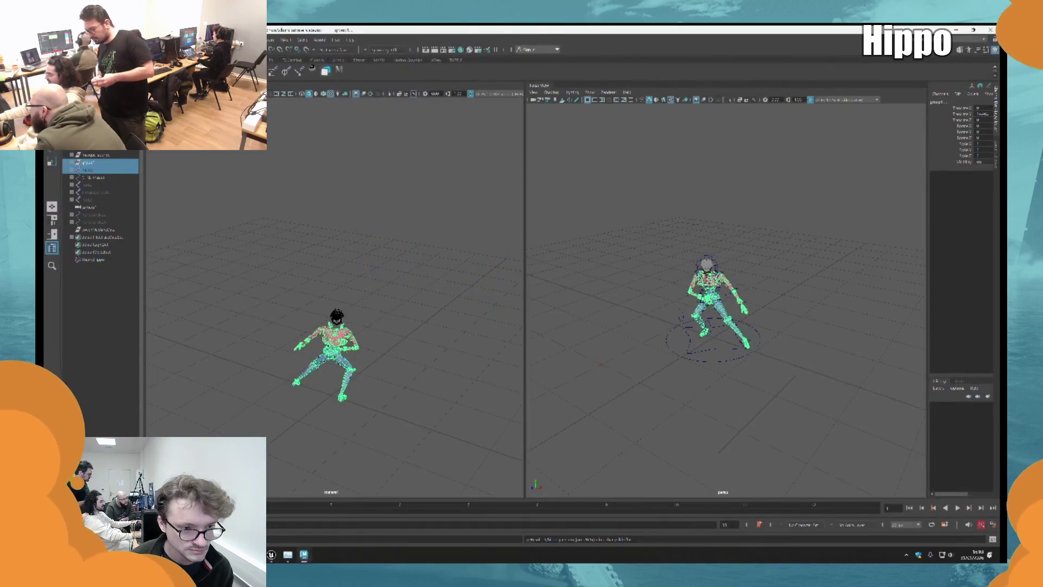
left_click_drag(850, 121, 689, 405)
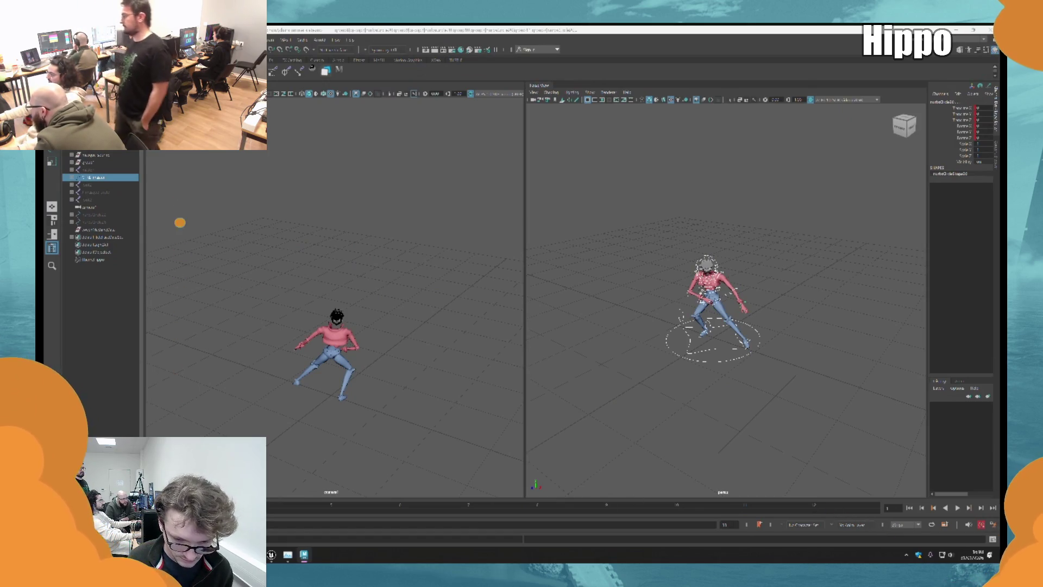
left_click(958, 508)
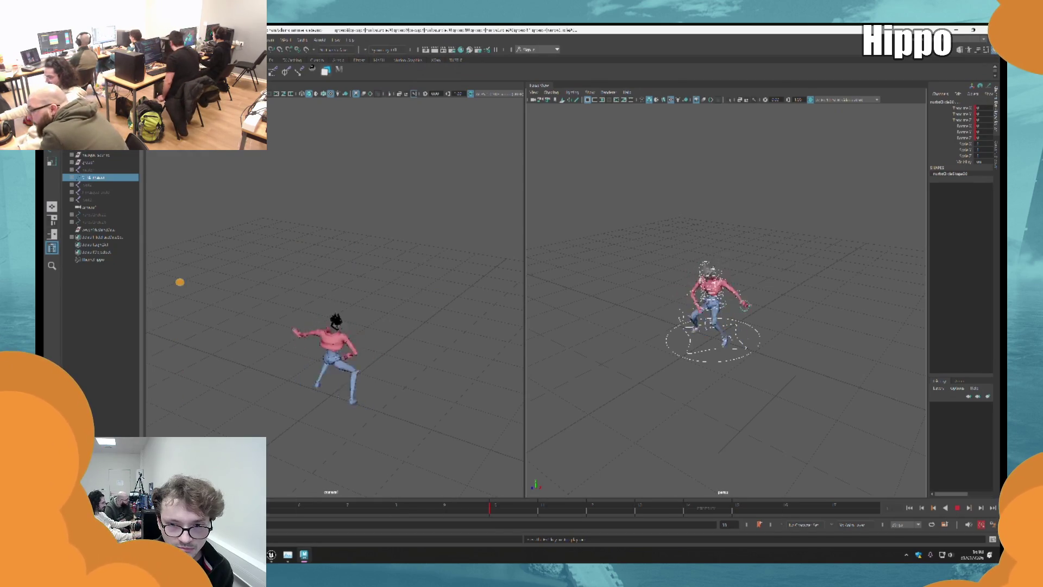
key("Escape")
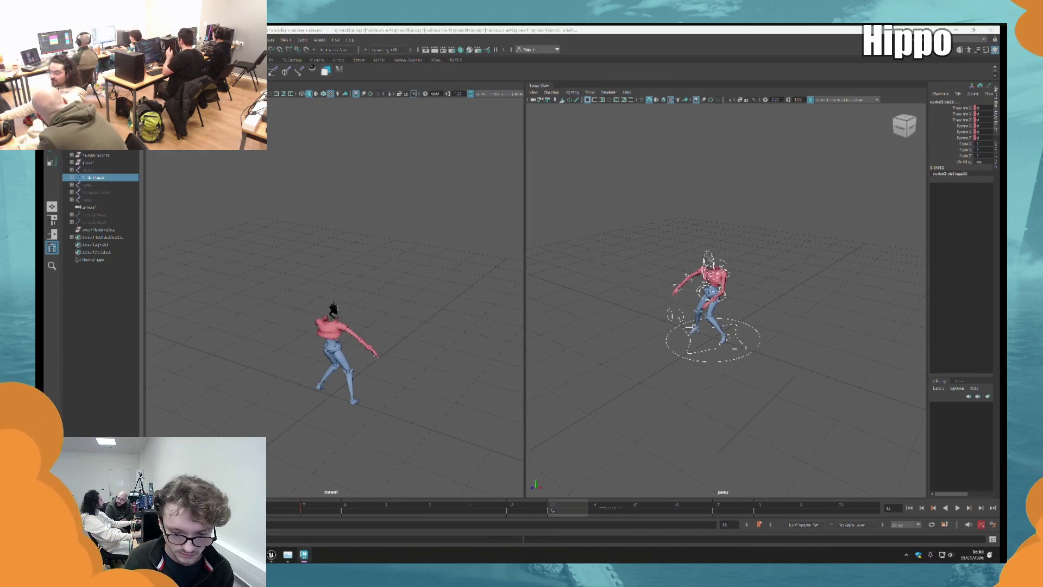
left_click(958, 508)
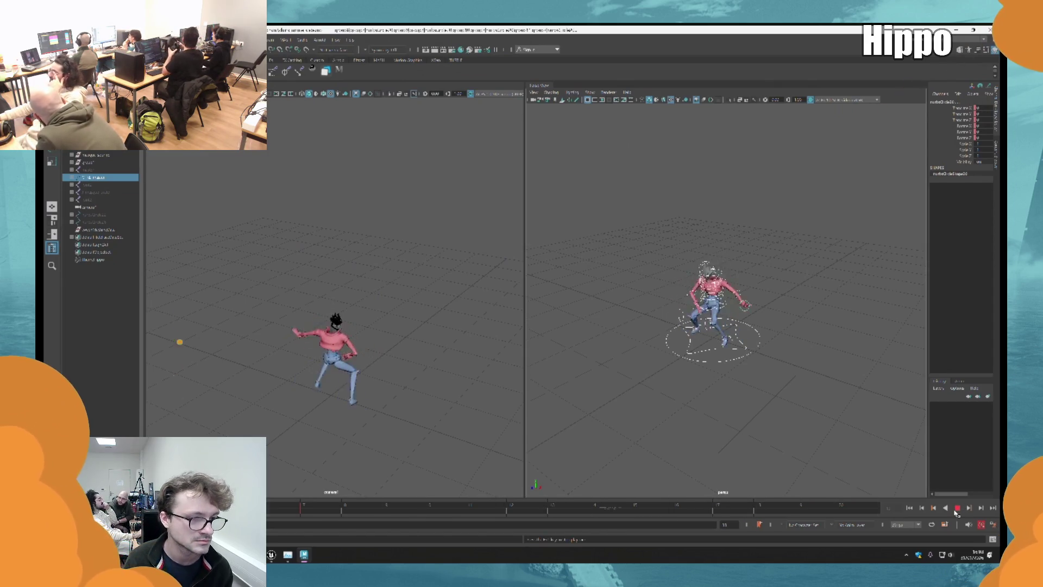
key("Escape")
left_click(99, 166)
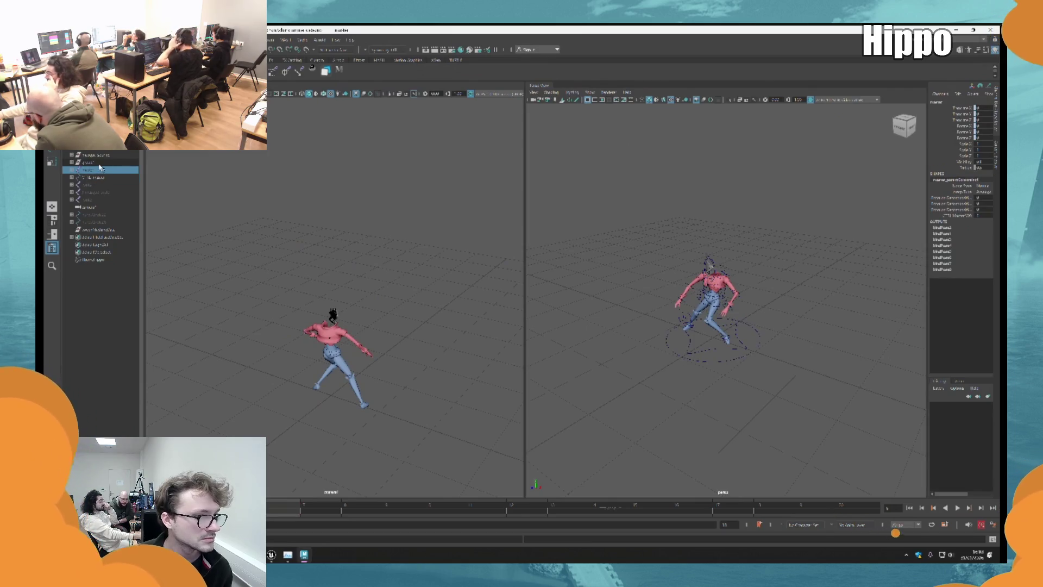
Export group1 over the existing FBX file, confirm the overwrite, close warnings, then quit Maya.
left_click(46, 40)
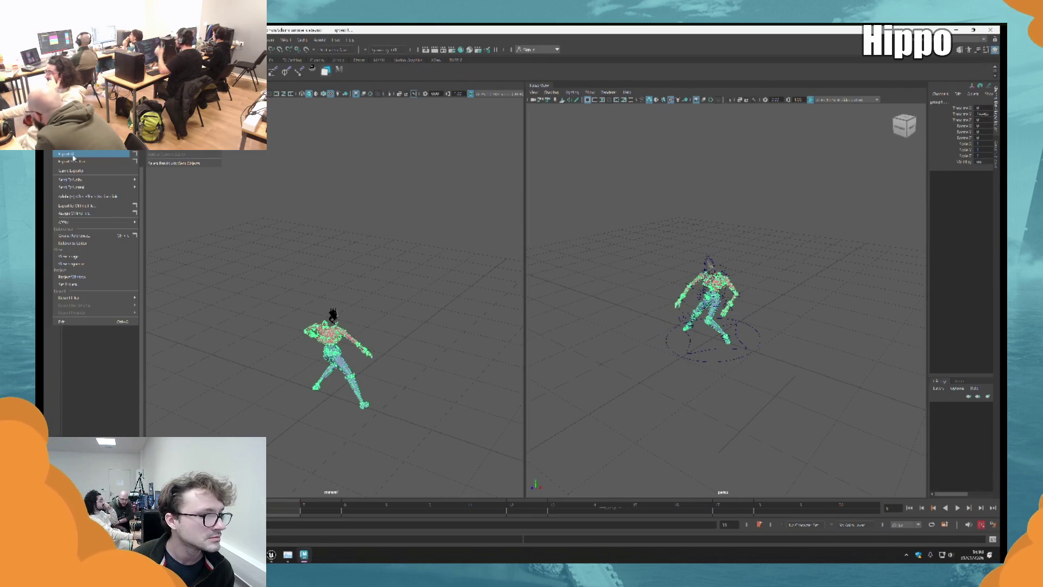
left_click(82, 187)
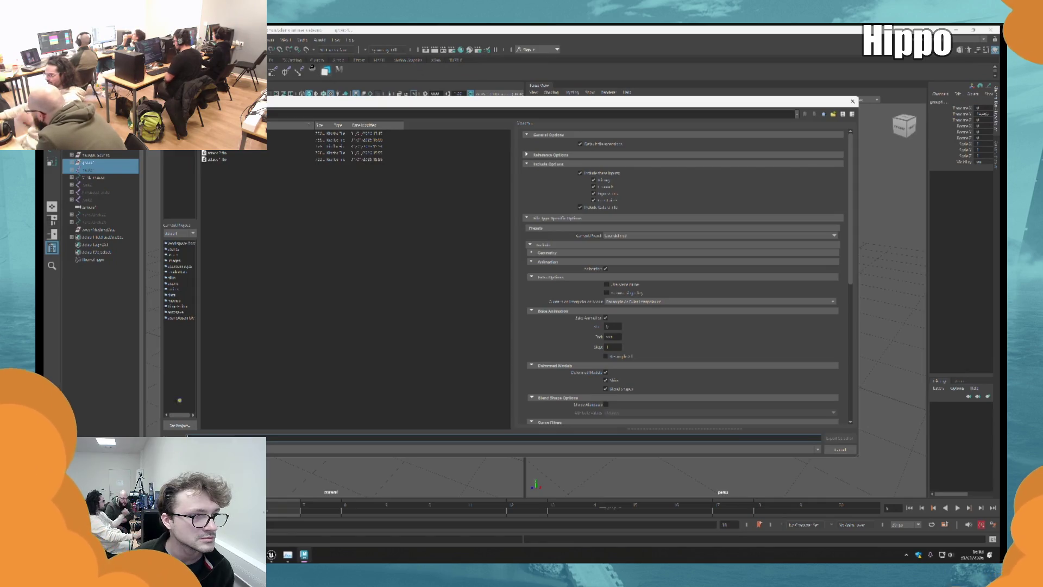
left_click(239, 140)
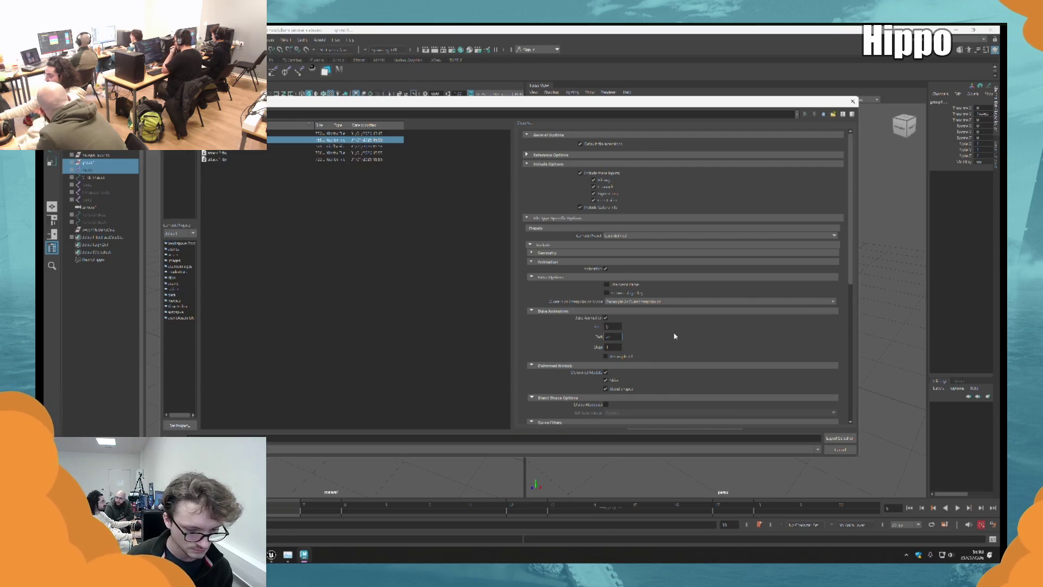
left_click(619, 326)
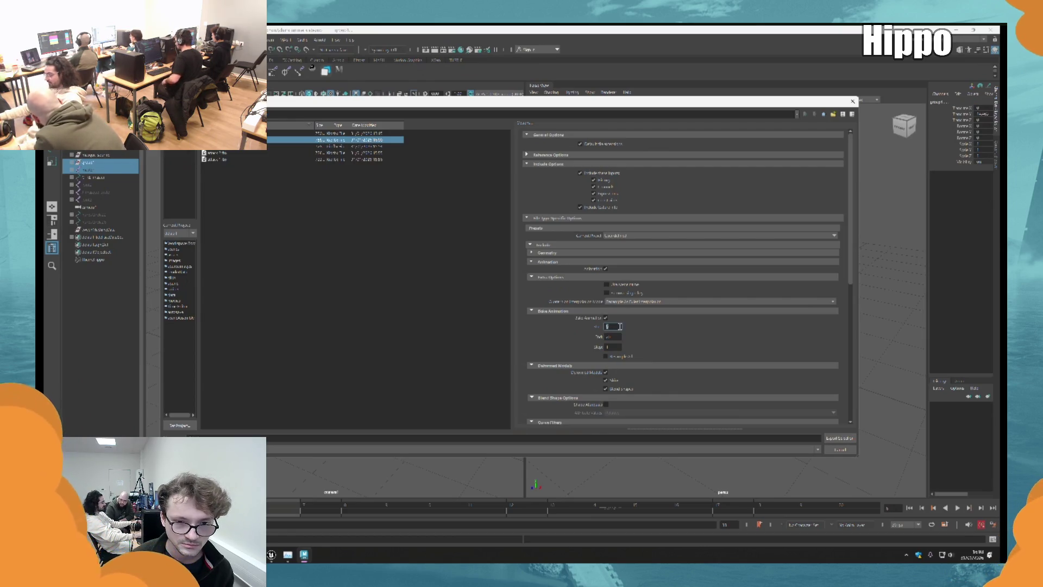
left_click(836, 439)
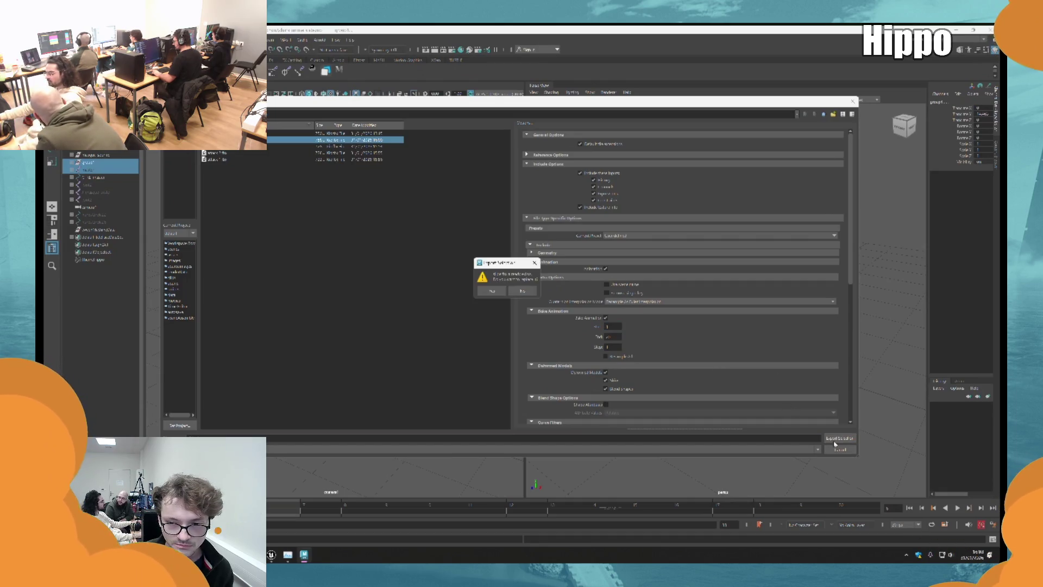
left_click(491, 290)
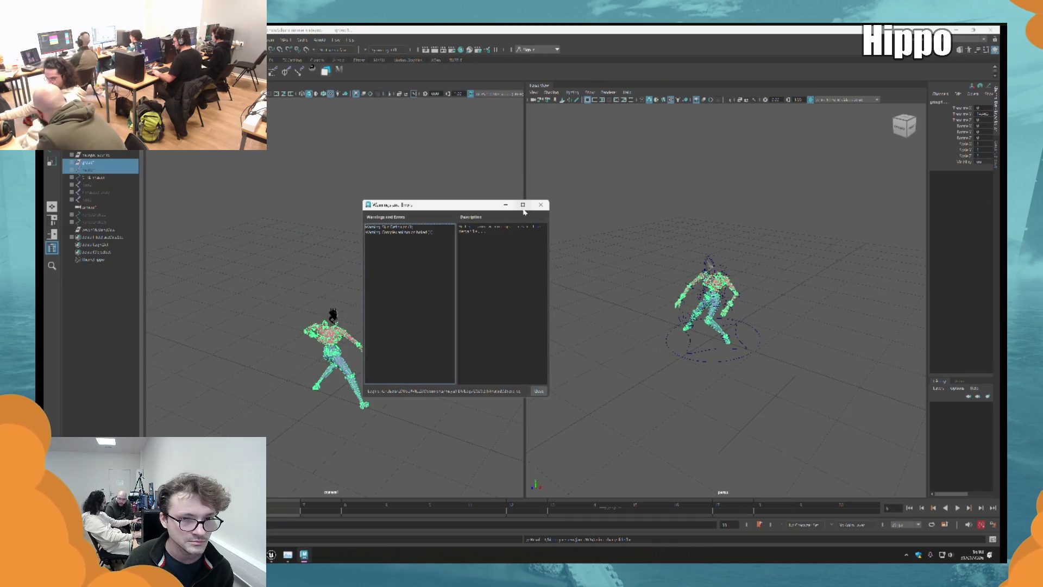
left_click(540, 204)
key("ctrl+n")
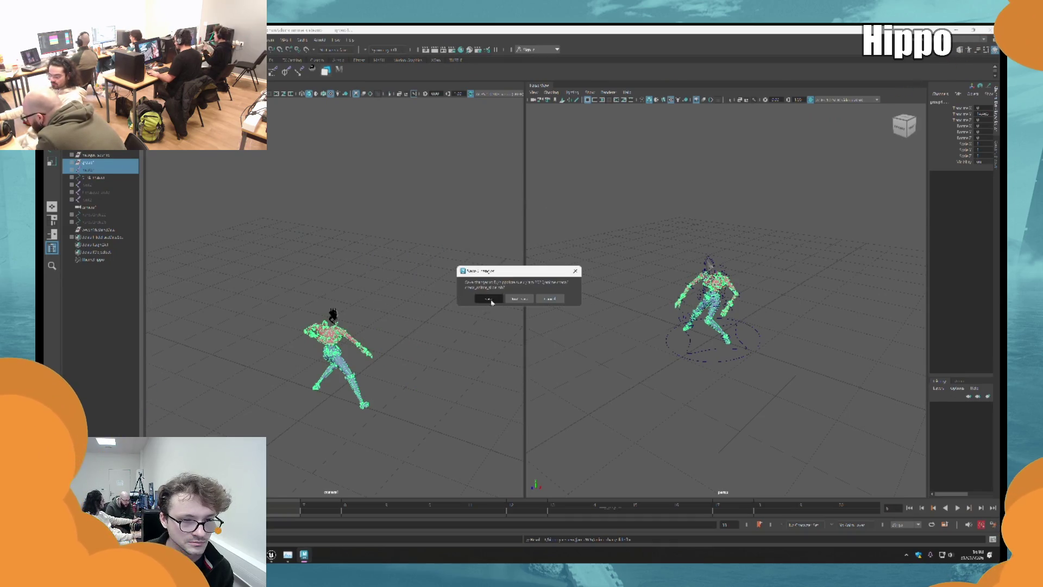
Answer the save prompt, select the first file in the export folder, and orbit Maya's perspective view.
left_click(490, 299)
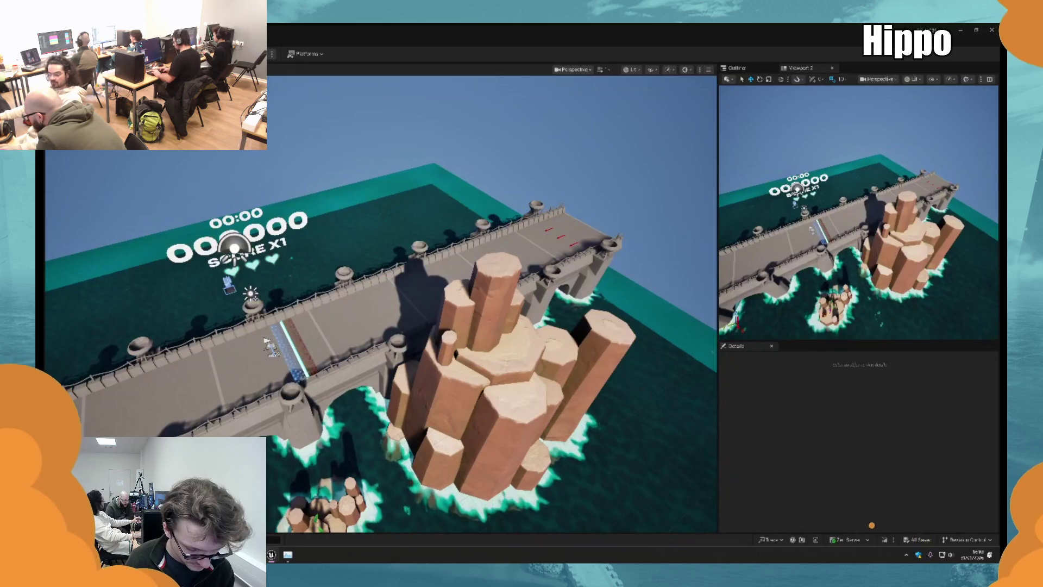
key("alt+Tab")
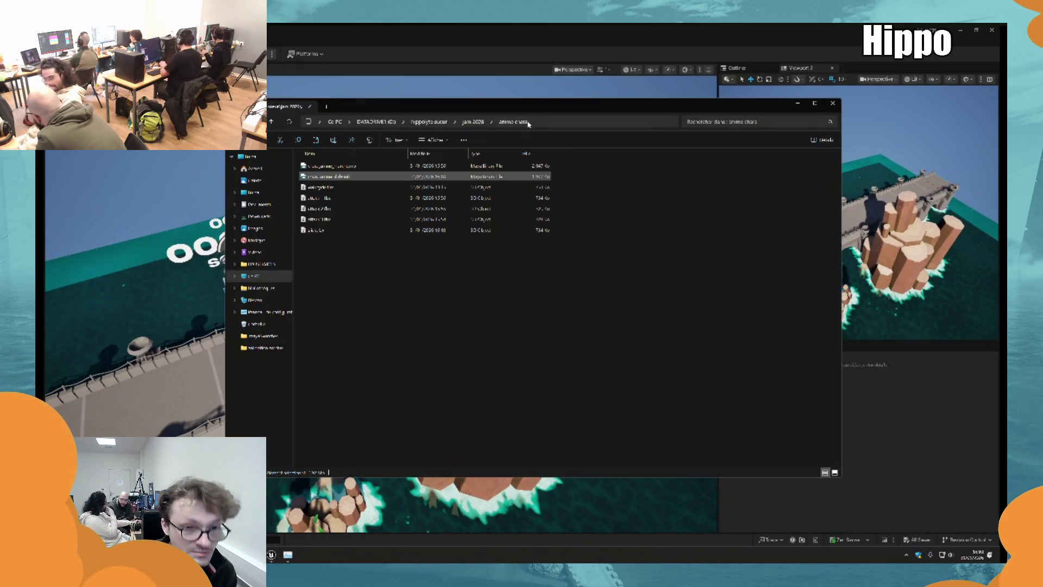
left_click(351, 166, "ctrl")
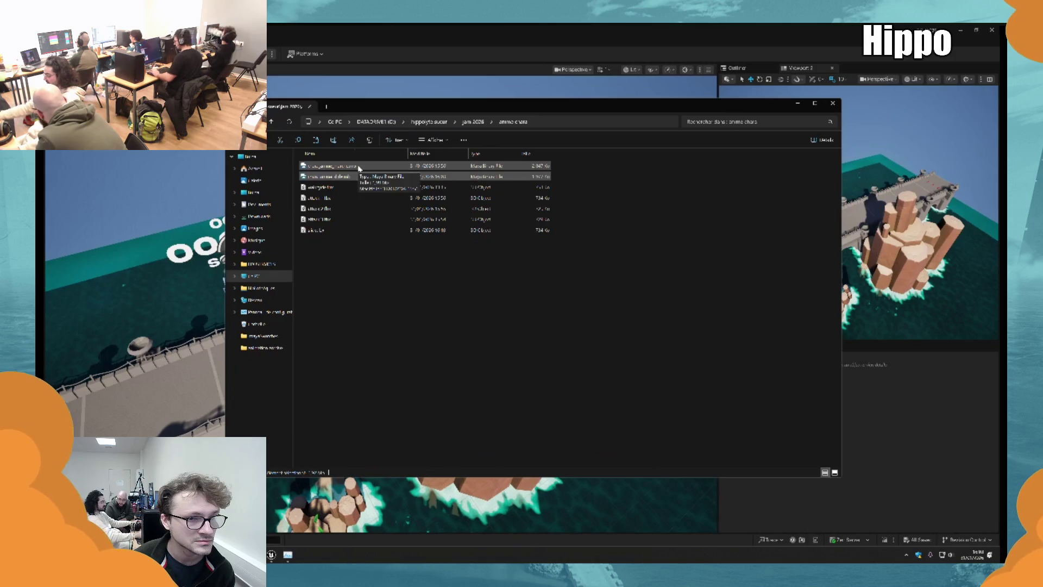
left_click(358, 169)
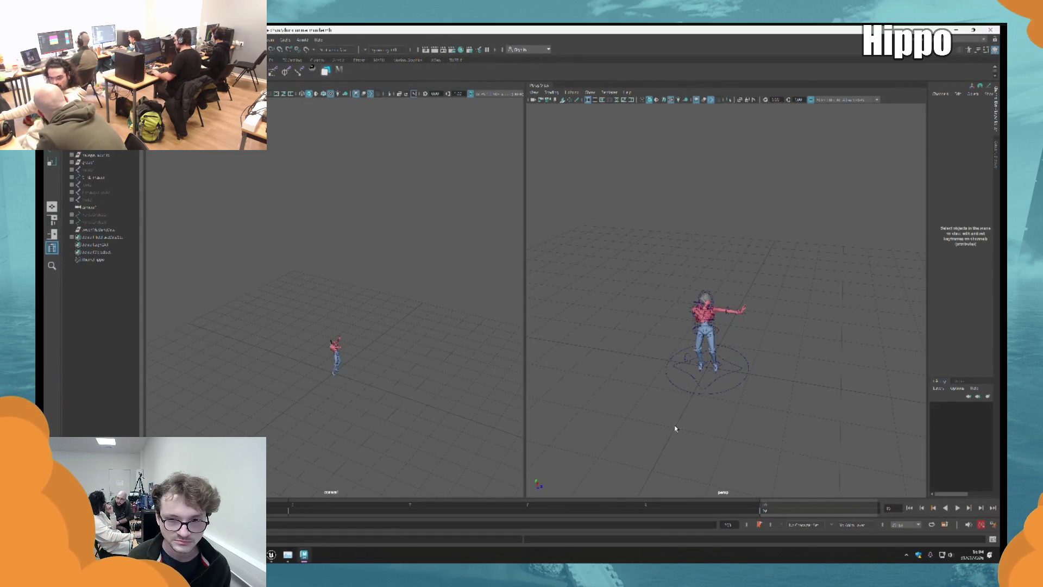
mouse_move(676, 425)
left_mouse_down()
mouse_move(800, 418)
mouse_move(731, 349)
left_mouse_up()
Select the rig, play the animation twice to check it, then select group1 in the Outliner.
left_click_drag(608, 422, 831, 247)
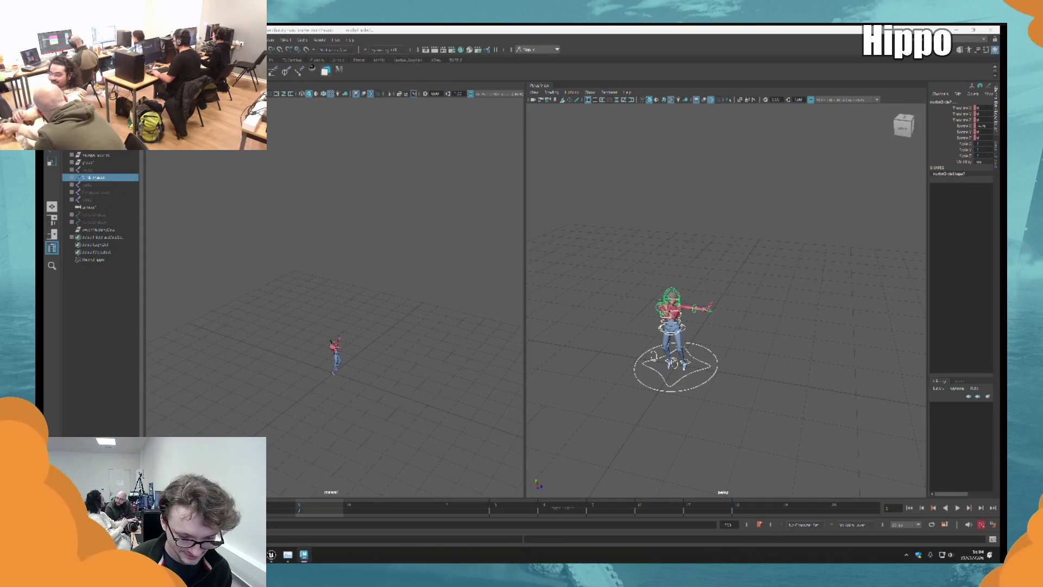
left_click(957, 508)
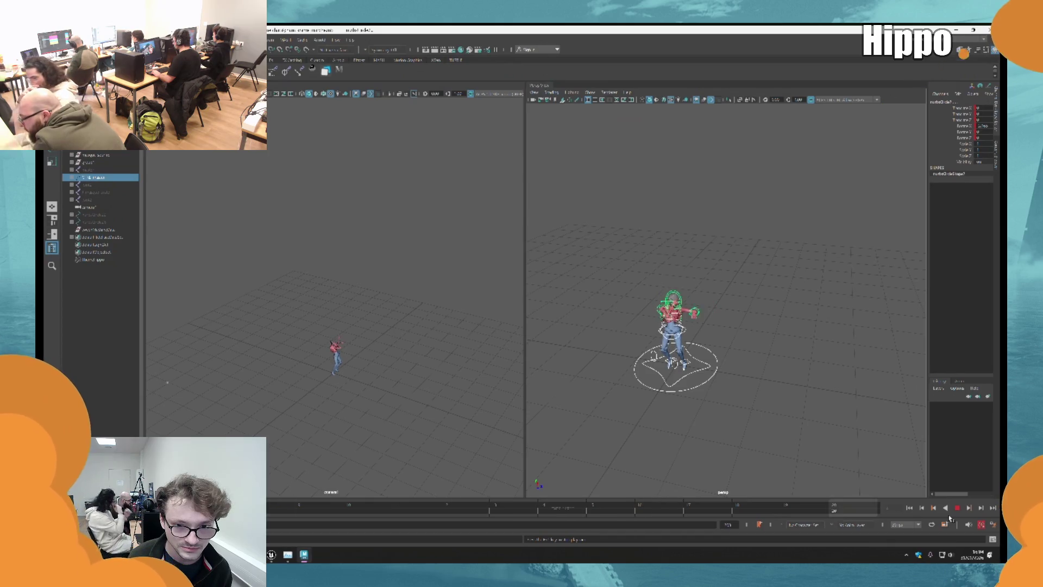
left_click(957, 507)
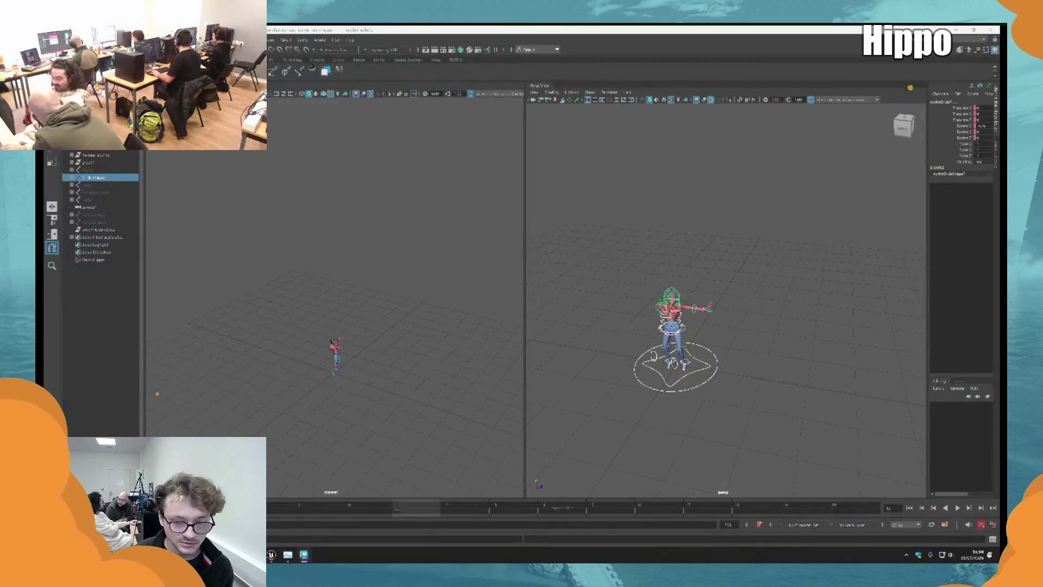
left_click(957, 508)
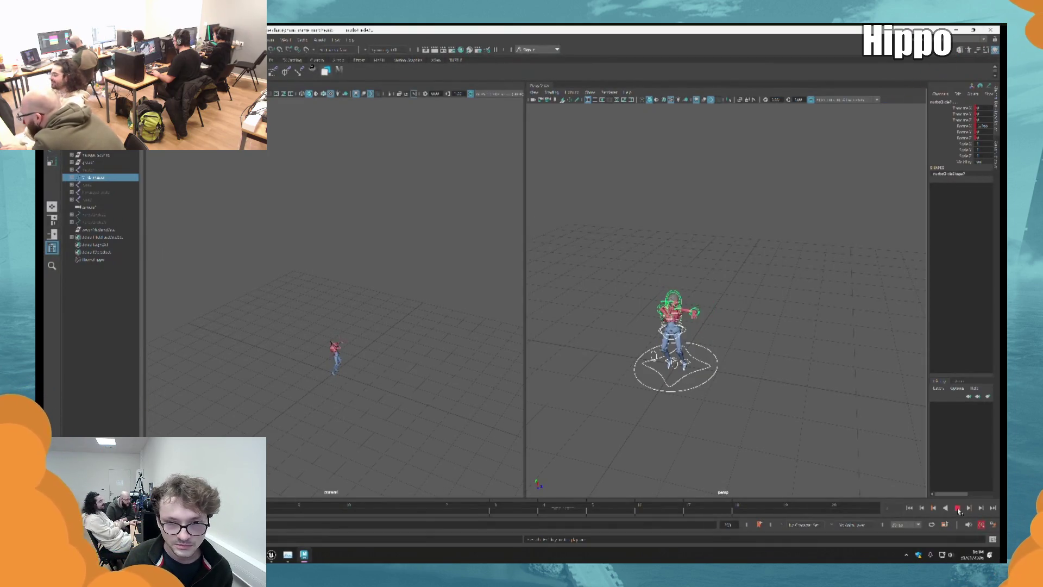
key("Escape")
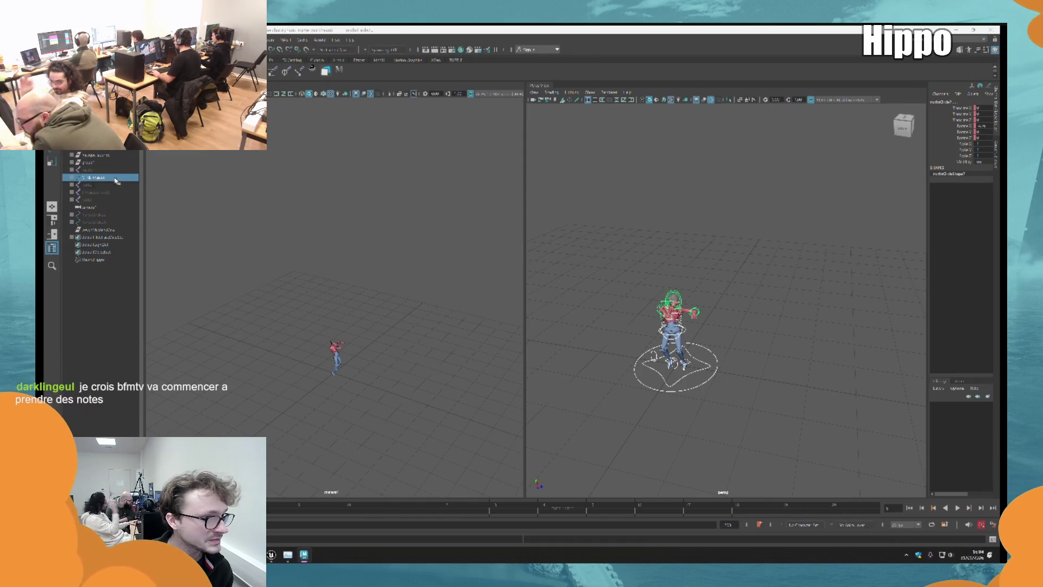
left_click(95, 166)
left_click(95, 164)
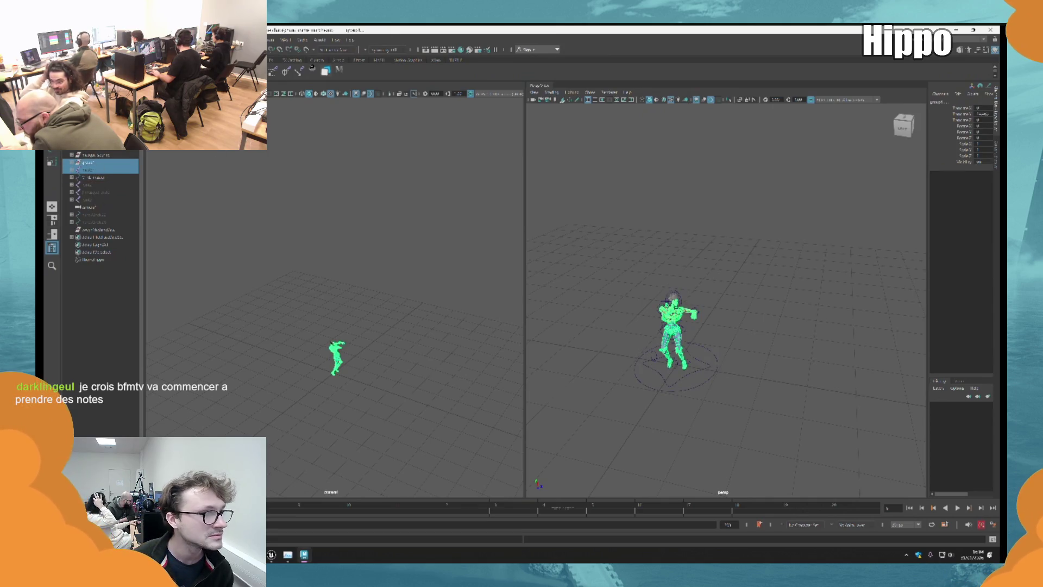
Start Export Selection and browse into the Unreal export folder.
left_click(54, 39)
left_click(103, 162)
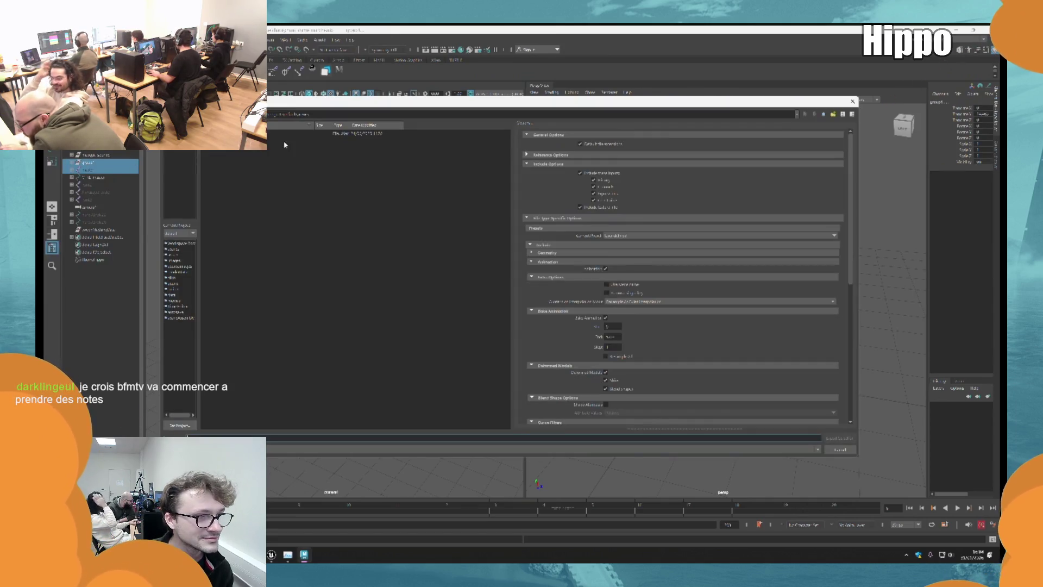
left_click(180, 194)
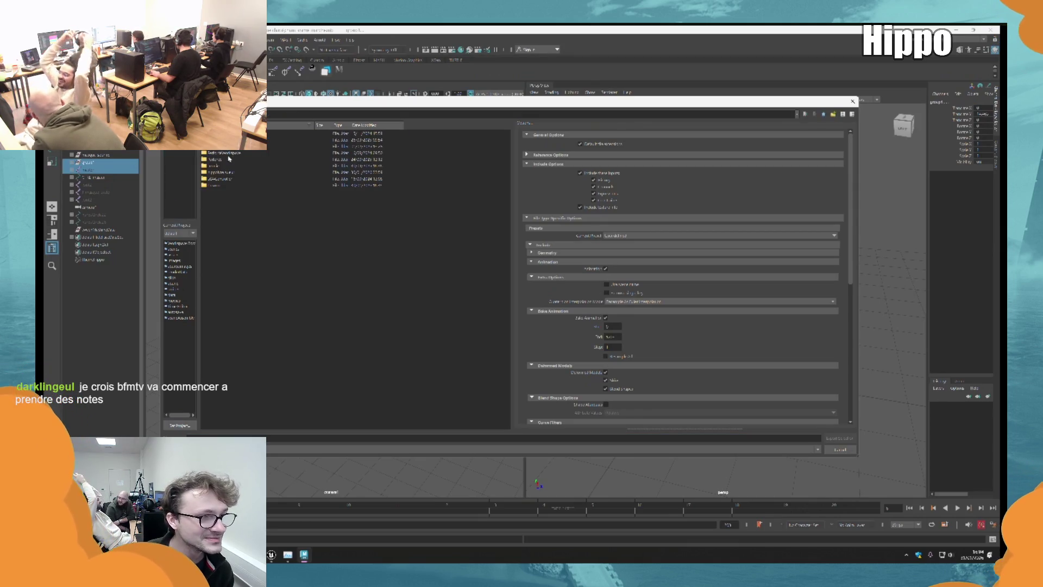
left_click(217, 173)
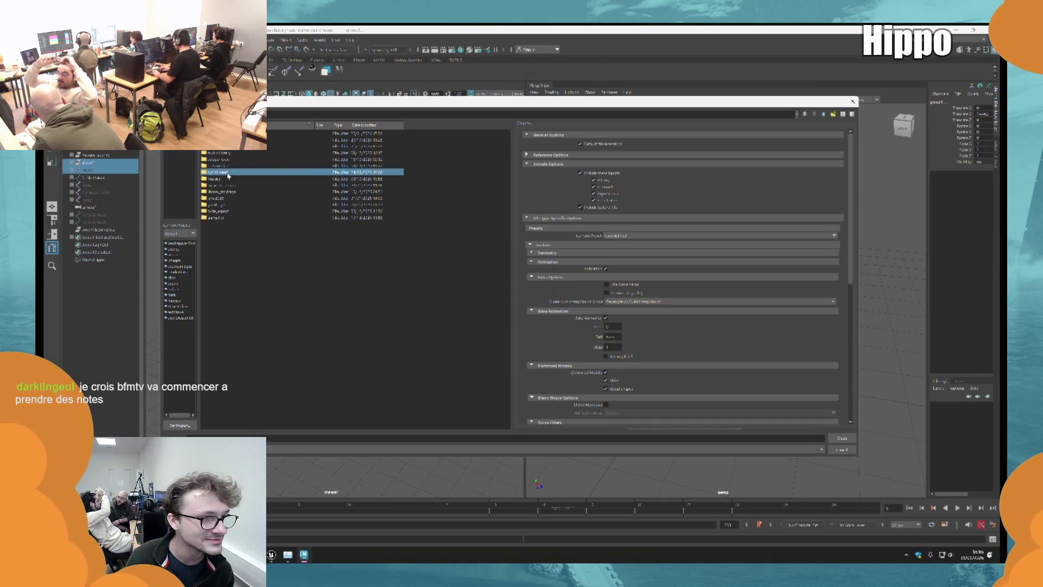
double_click(231, 199)
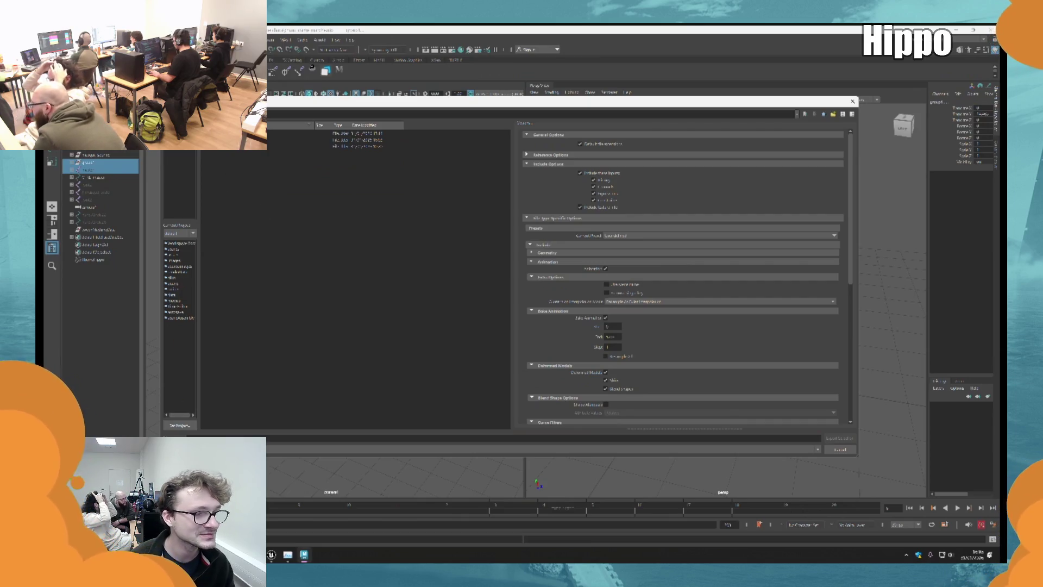
Export the character group over the existing FBX file there, confirming the replacement.
left_click(220, 160)
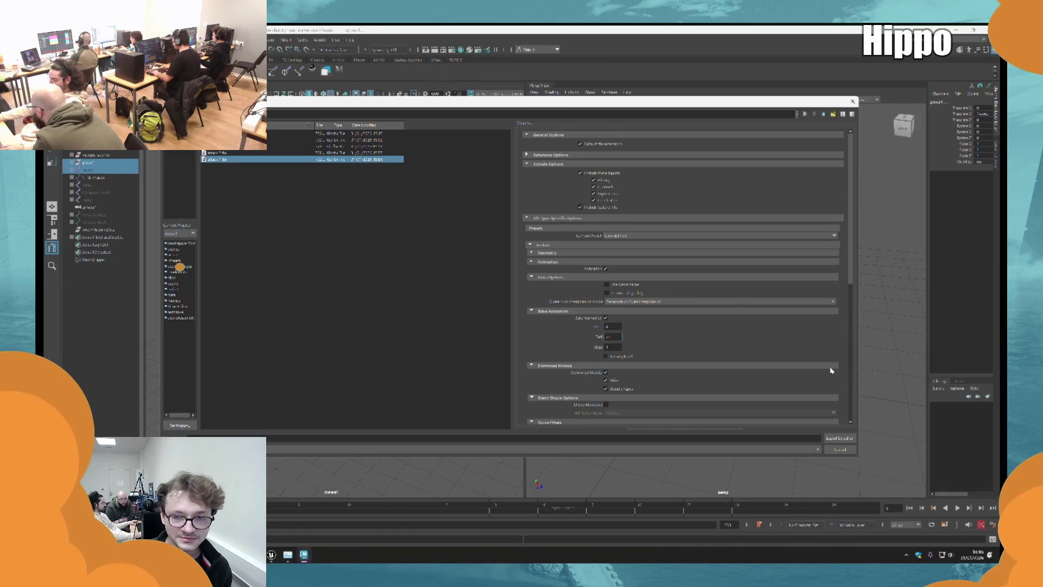
left_click(839, 437)
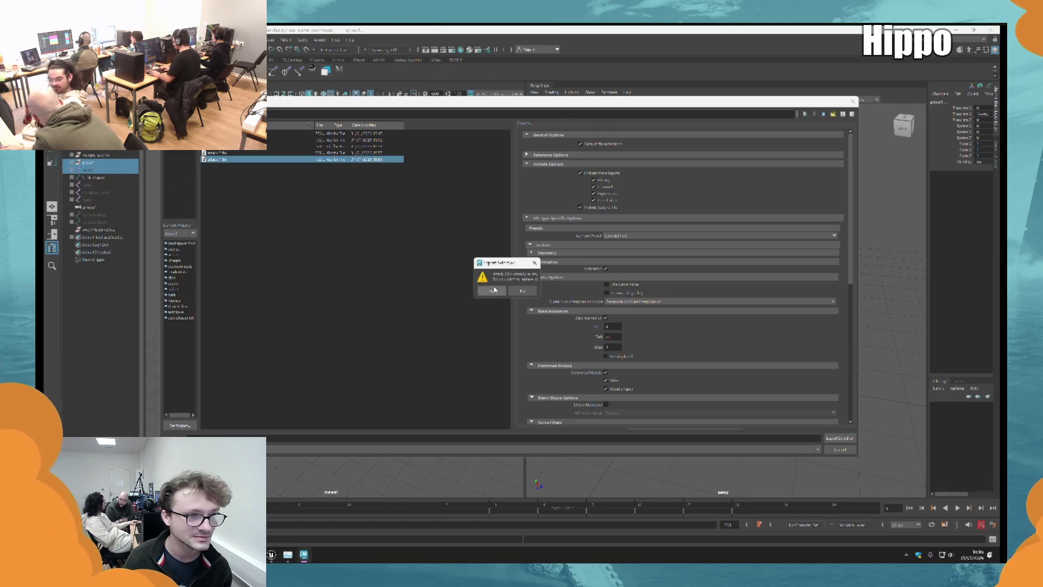
left_click(493, 291)
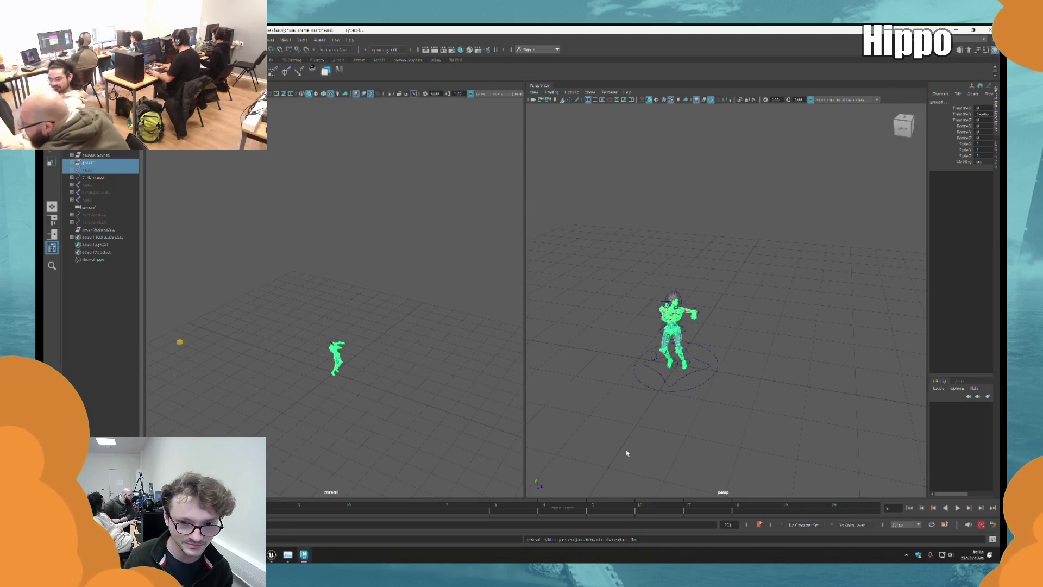
Select the rig, play and stop the animation, then clear the selection and pick a character node.
left_click(92, 177)
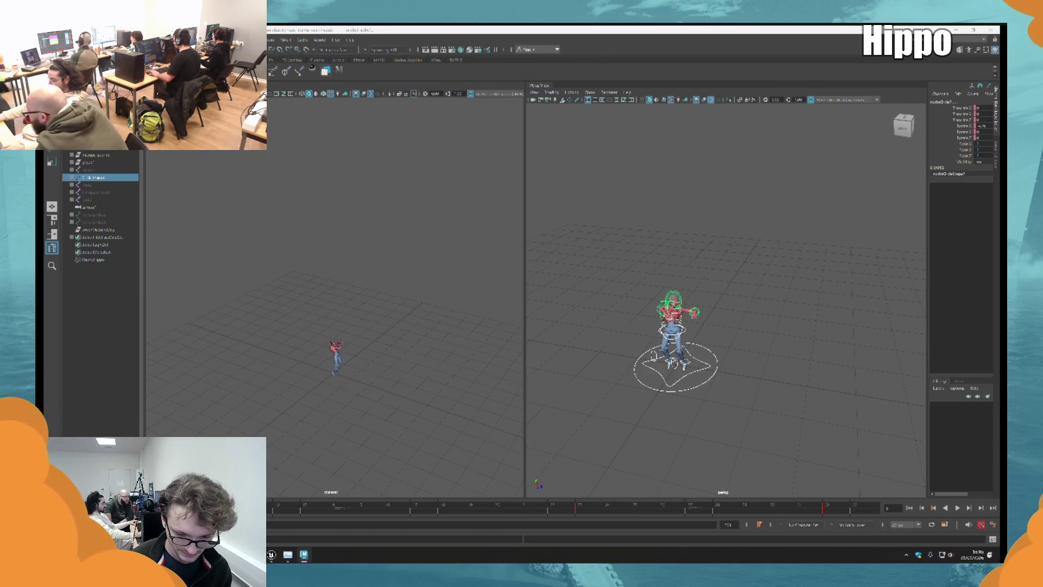
key("alt+v")
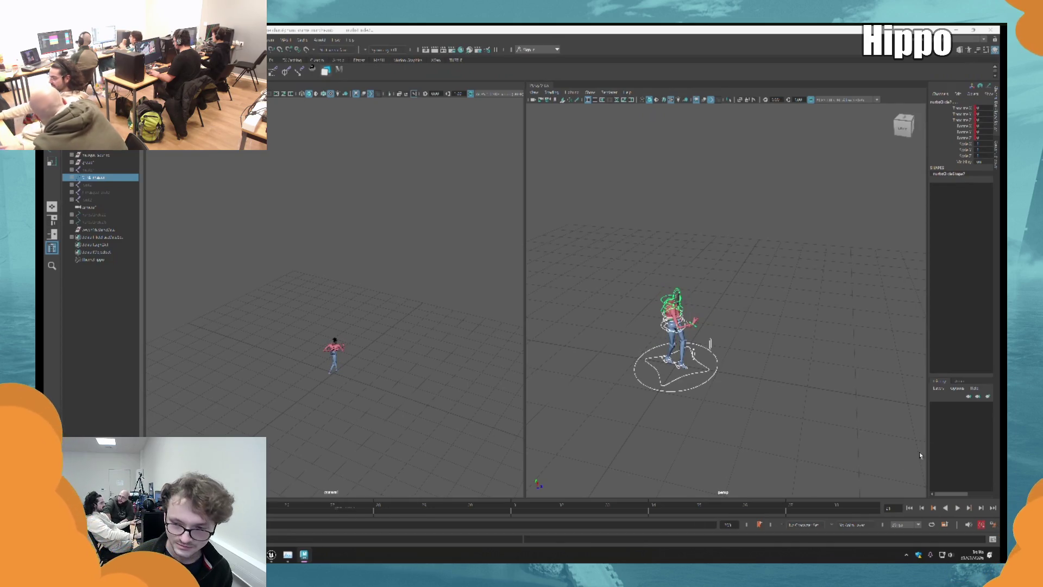
left_click(957, 509)
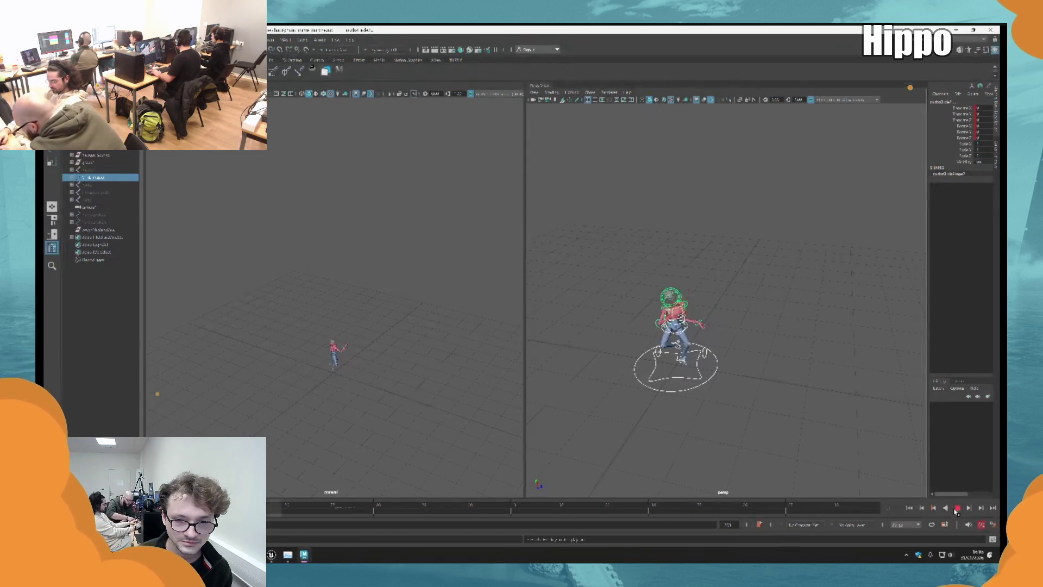
left_click(722, 508)
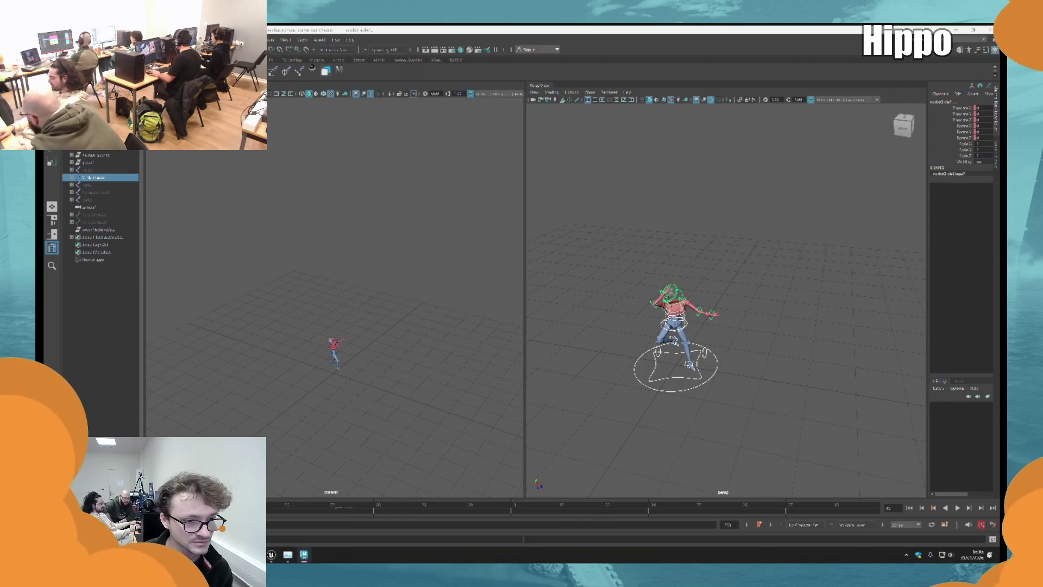
left_click(728, 439)
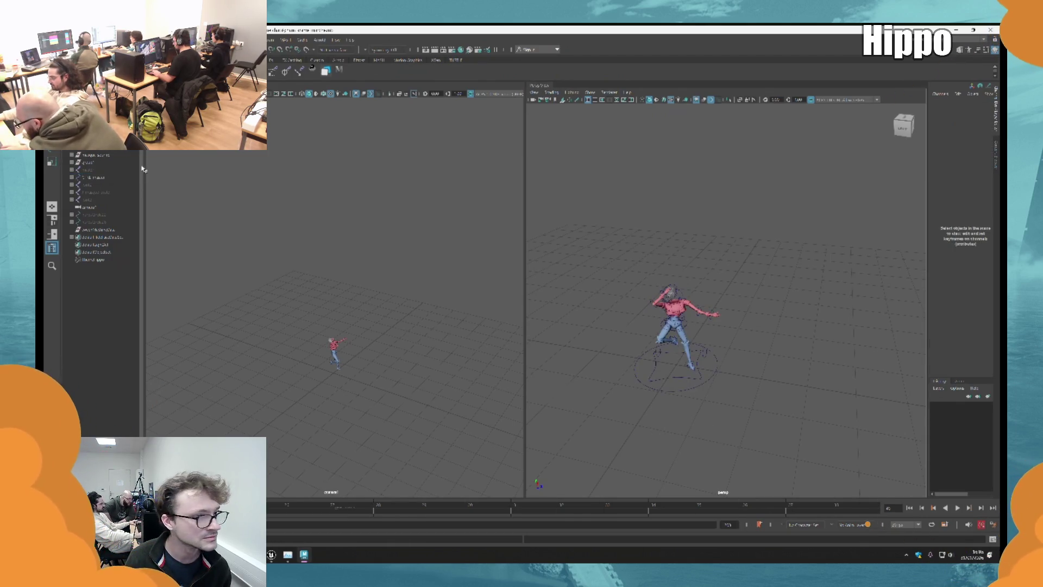
left_click(90, 170)
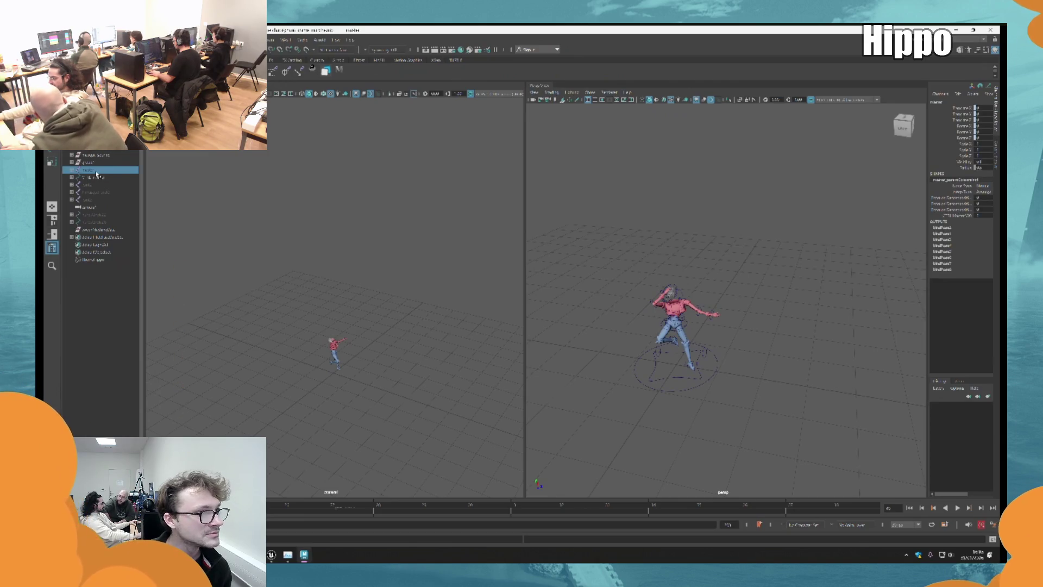
Export group1 over the existing FBX file with Bake Animation End set to 45.
left_click(88, 162)
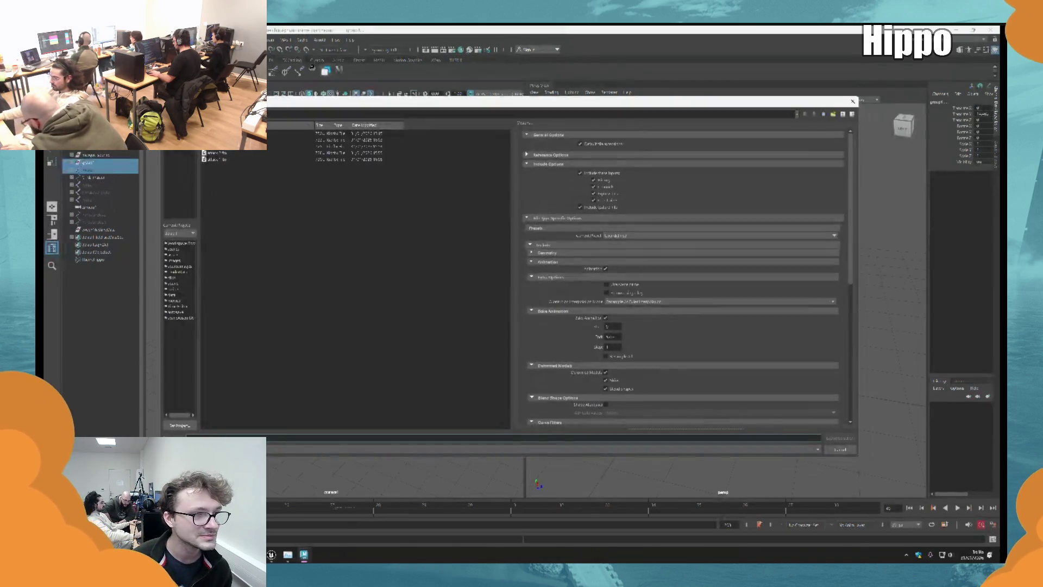
left_click(226, 155)
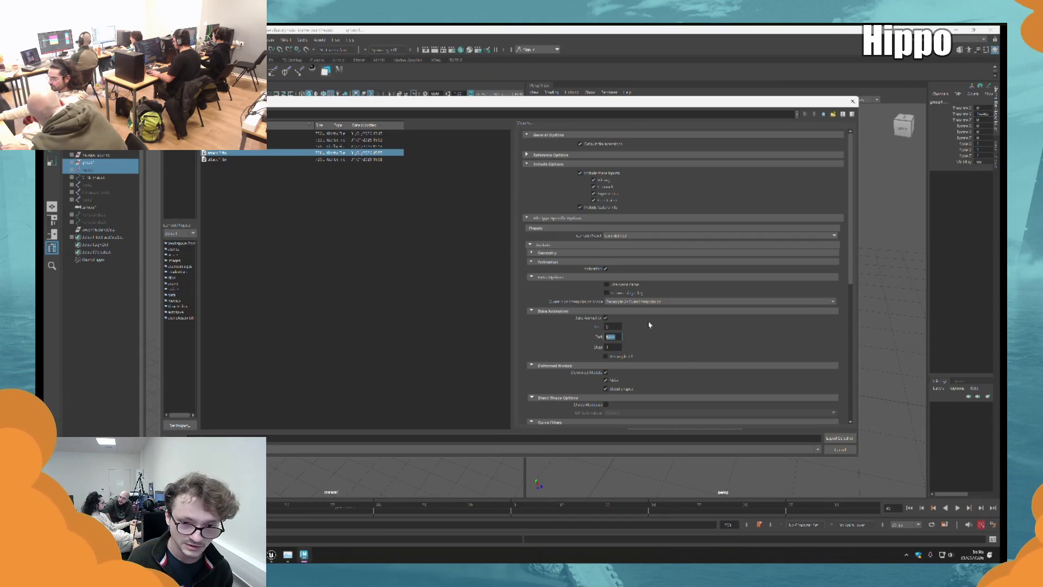
type("45")
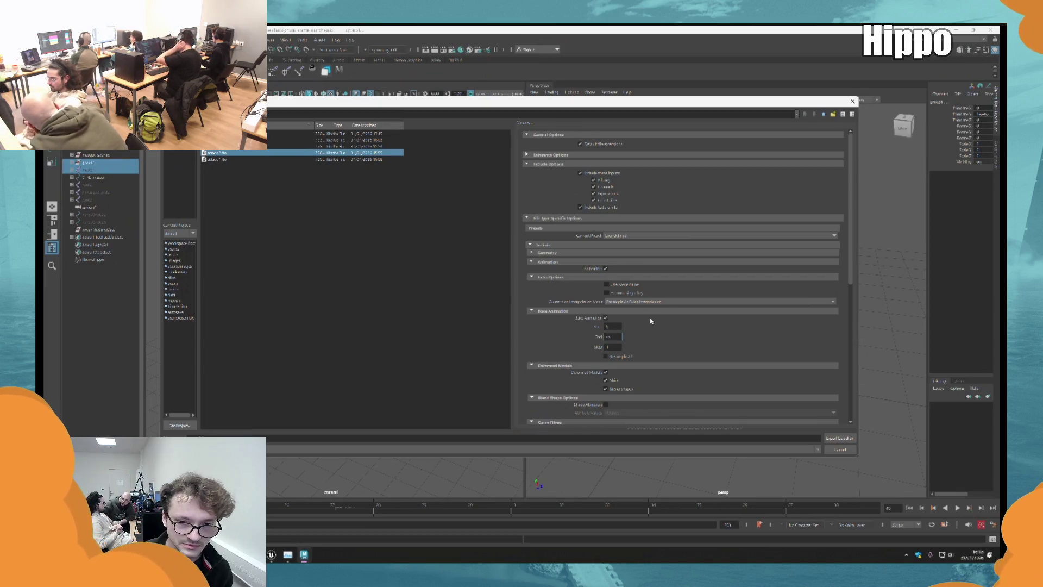
double_click(612, 326)
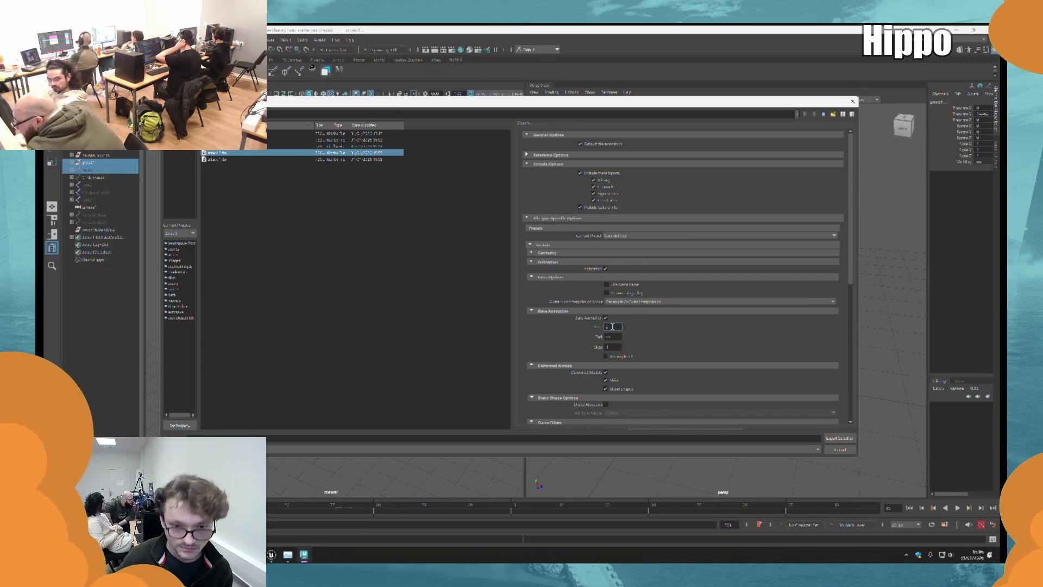
left_click(839, 438)
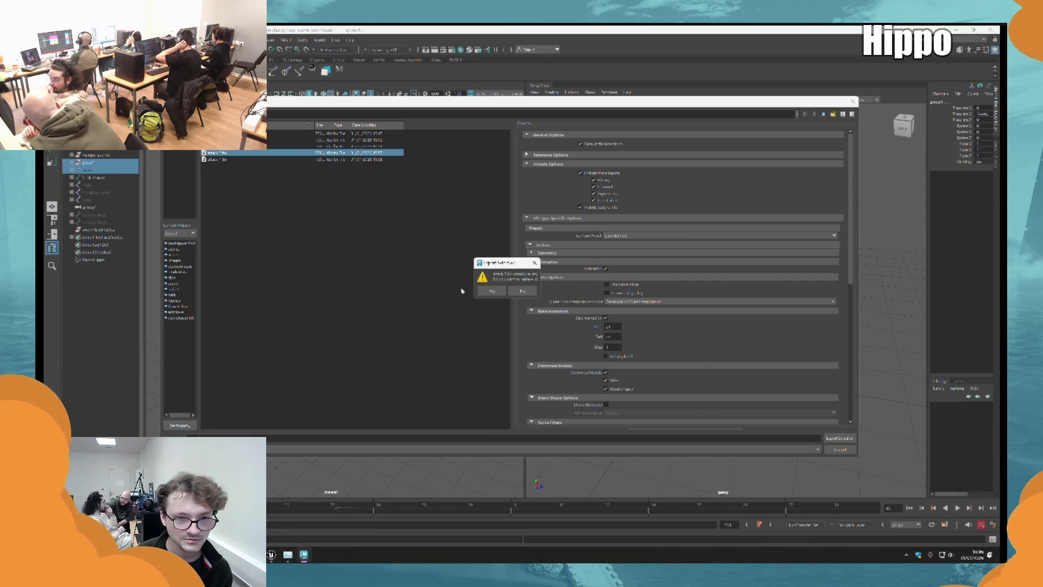
left_click(493, 290)
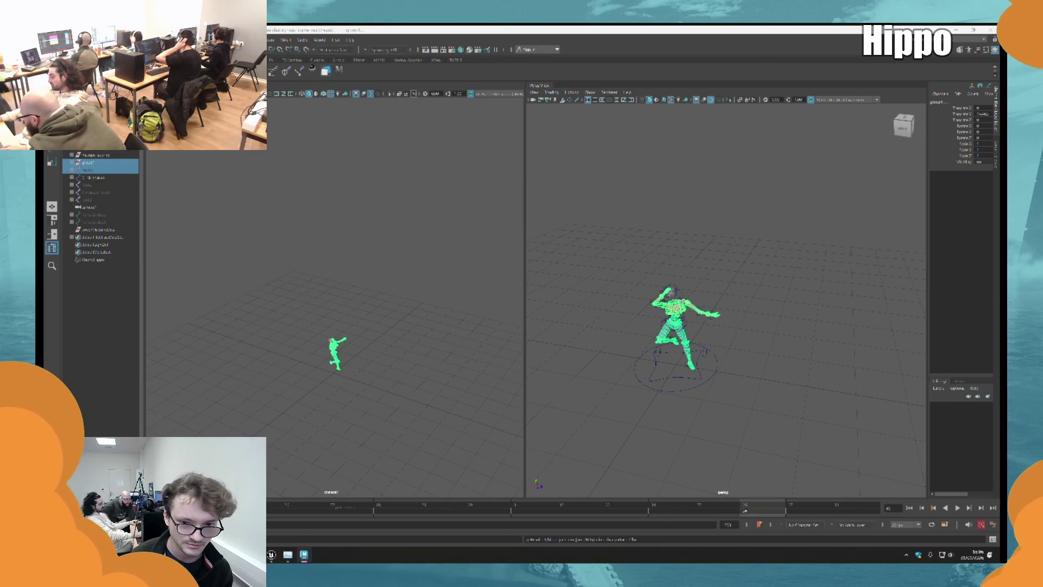
left_click(92, 177)
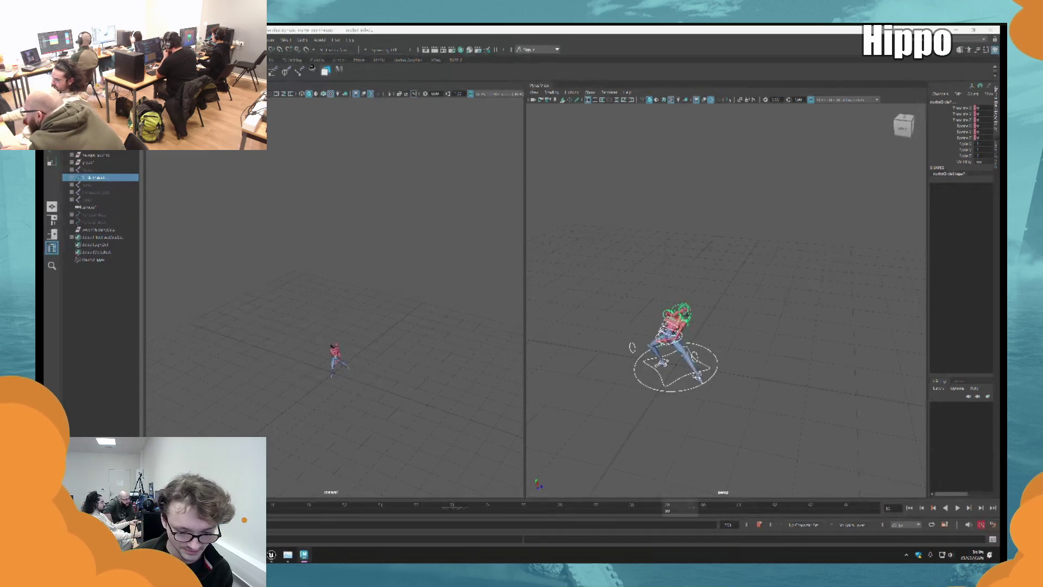
Play the character's animation to check the motion, stop it, and clear the selection.
left_click(957, 508)
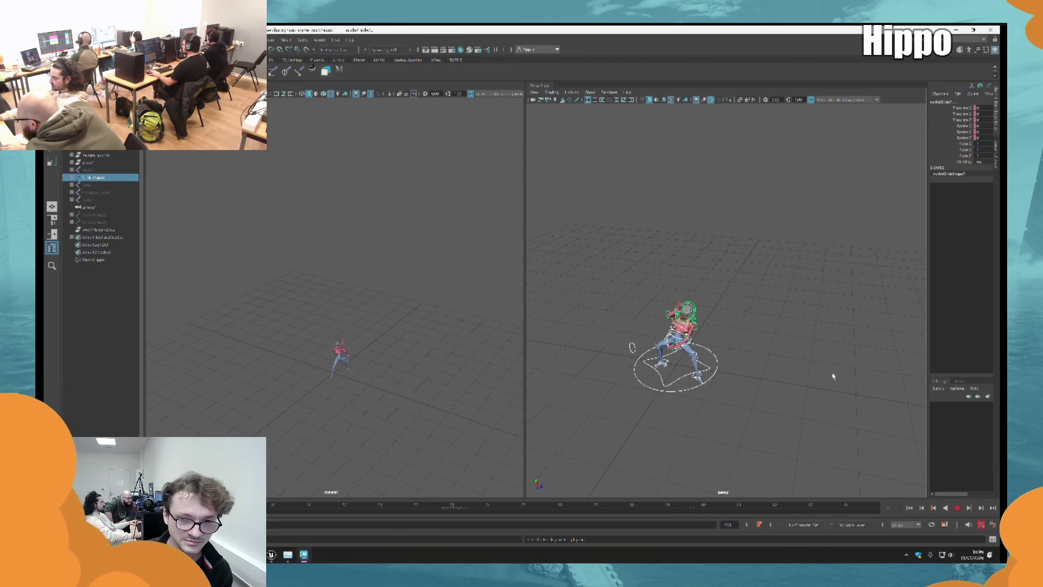
key("Escape")
left_click(786, 349)
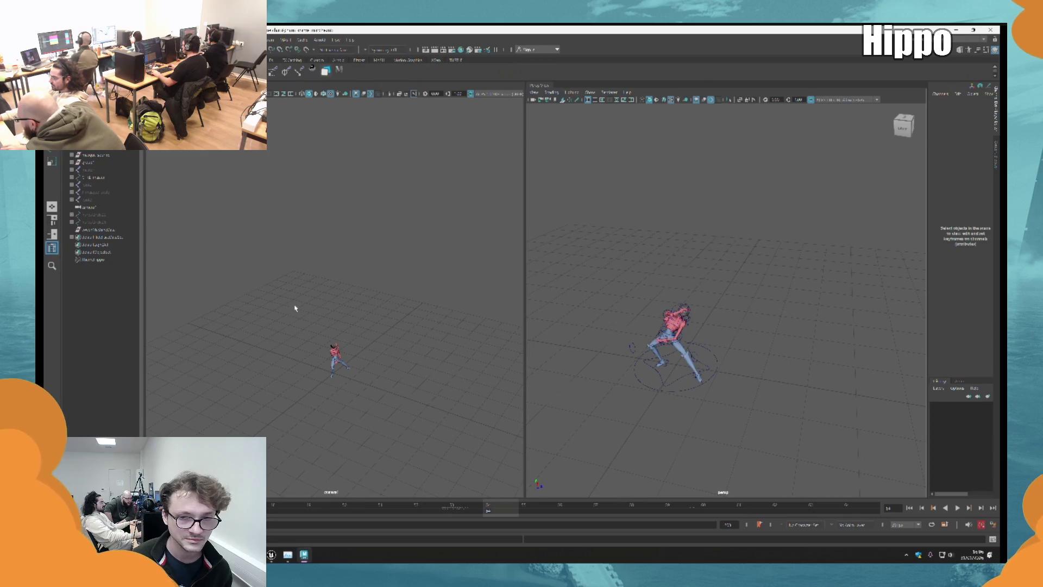
left_click(132, 162)
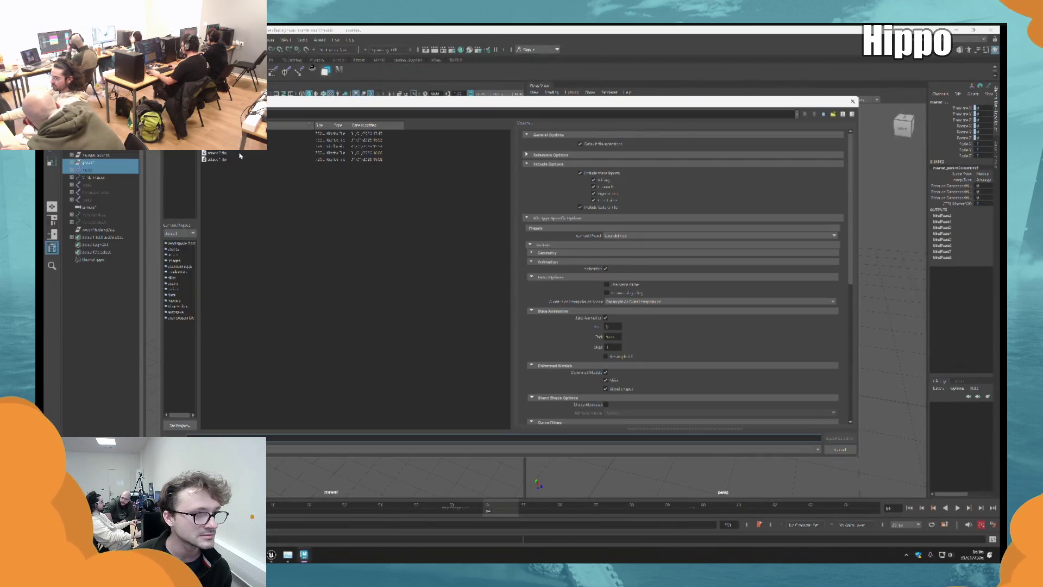
Overwrite the existing FBX with the character's animation baked from start frame 41.
left_click(331, 146)
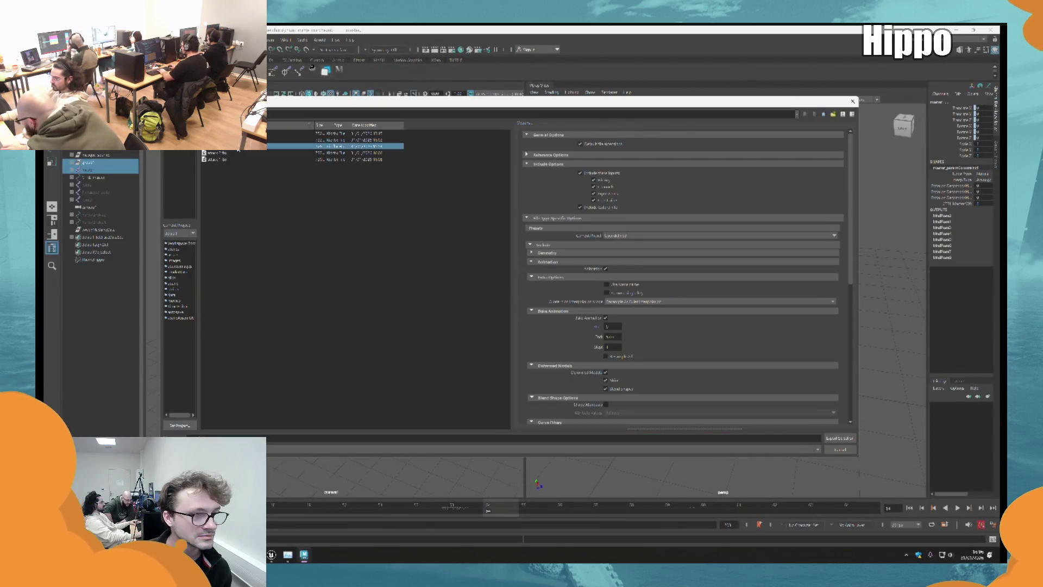
double_click(608, 336)
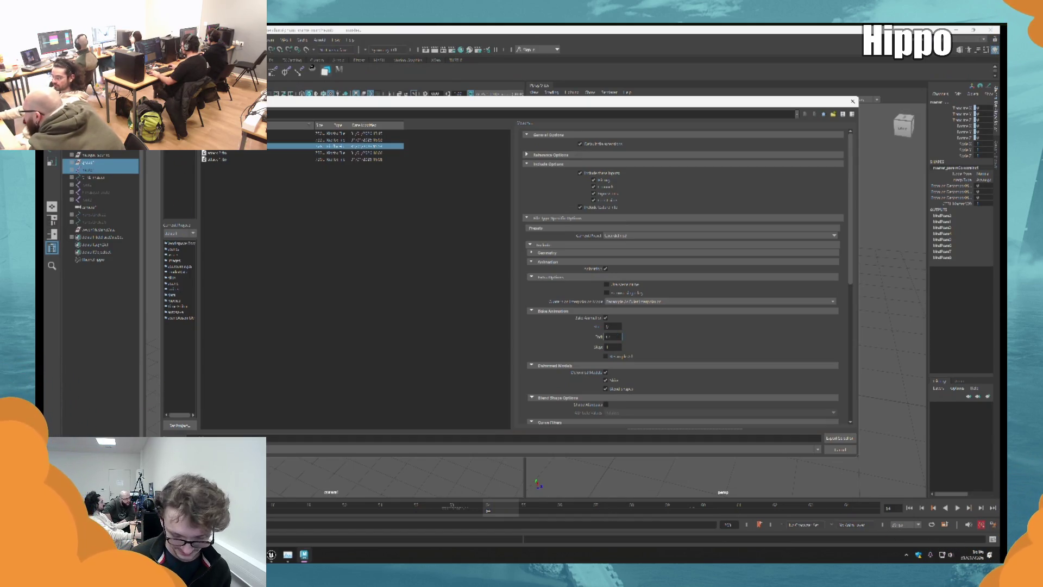
double_click(611, 326)
type("41")
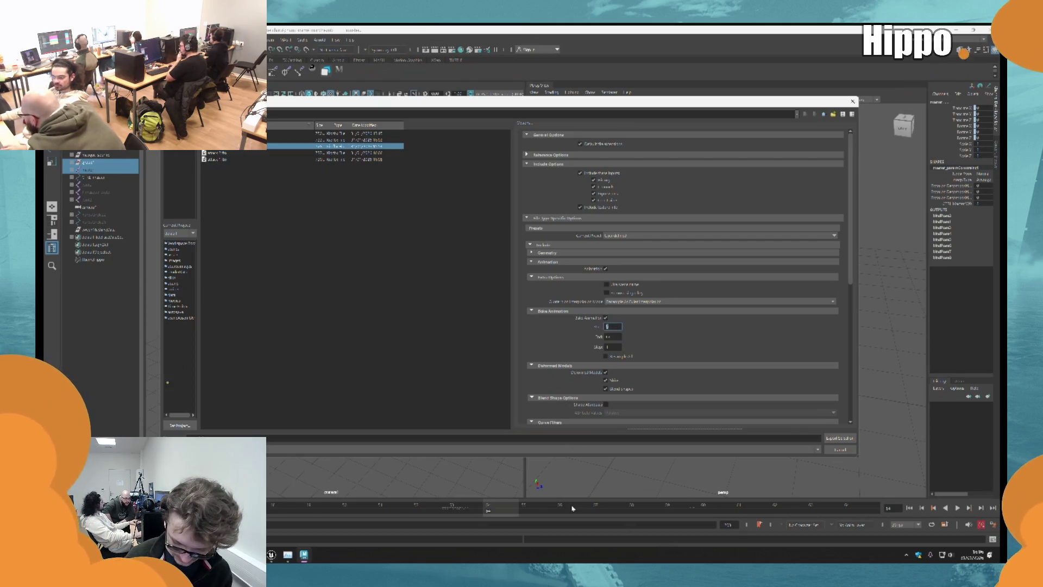
left_click(839, 438)
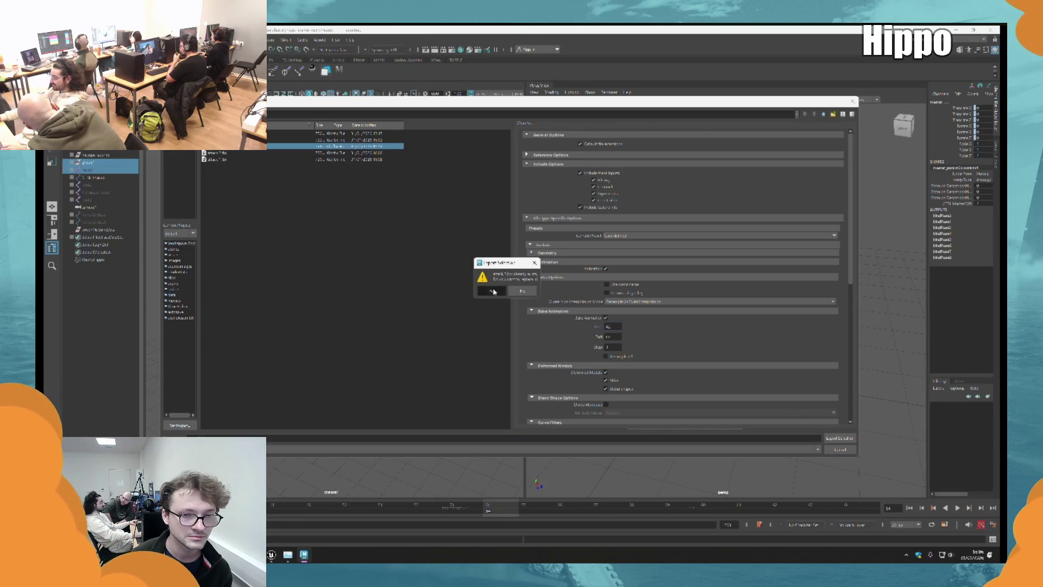
left_click(504, 292)
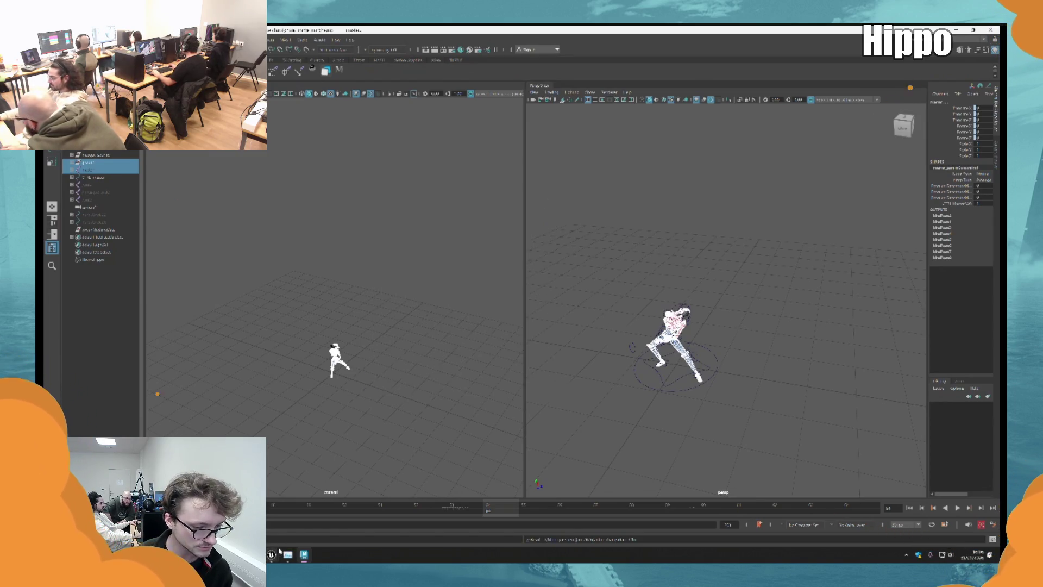
mouse_move(271, 554)
left_click(319, 510)
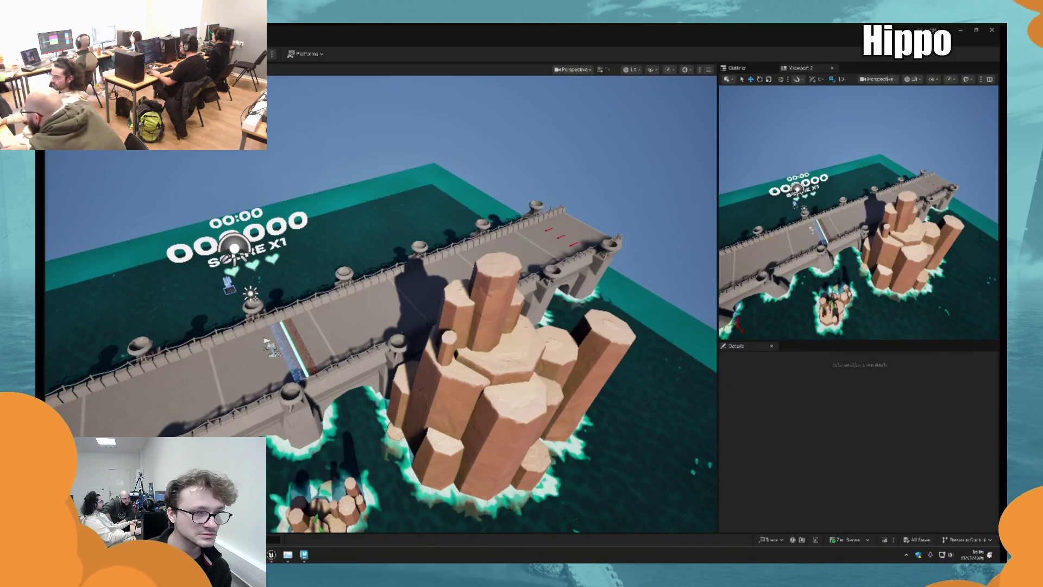
Select the four exported FBX clips in the anime chara folder, then return to Unreal.
key("alt+Tab")
left_click(333, 220)
key("shift+Up")
key("shift+Up")
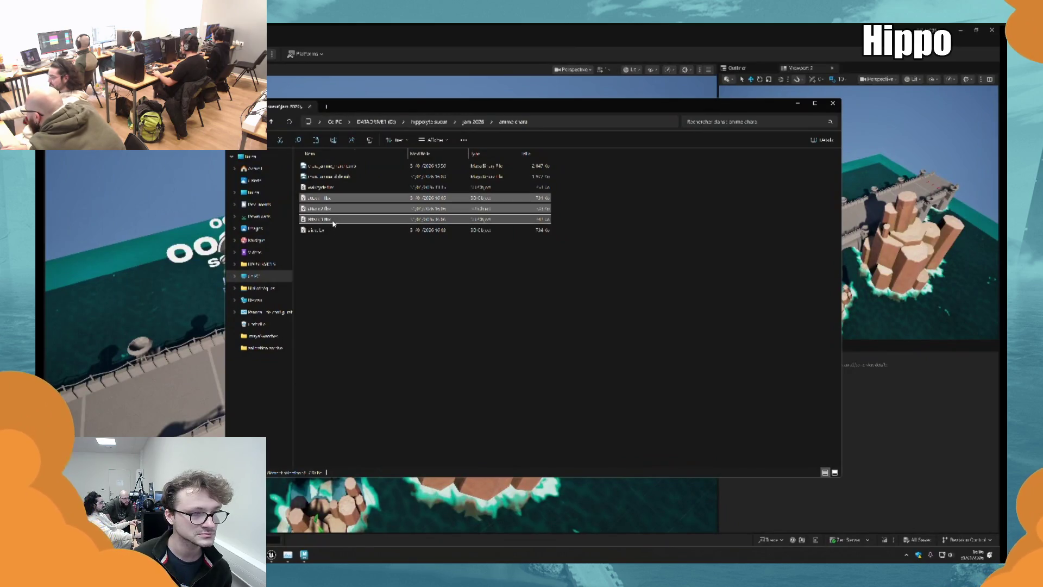
left_click(329, 229, "shift")
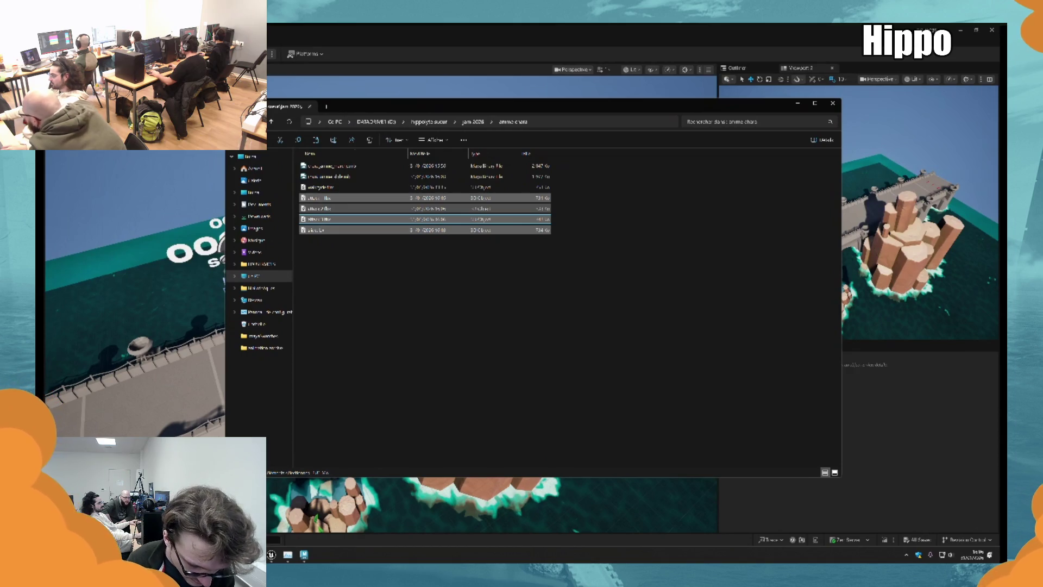
key("alt+Tab")
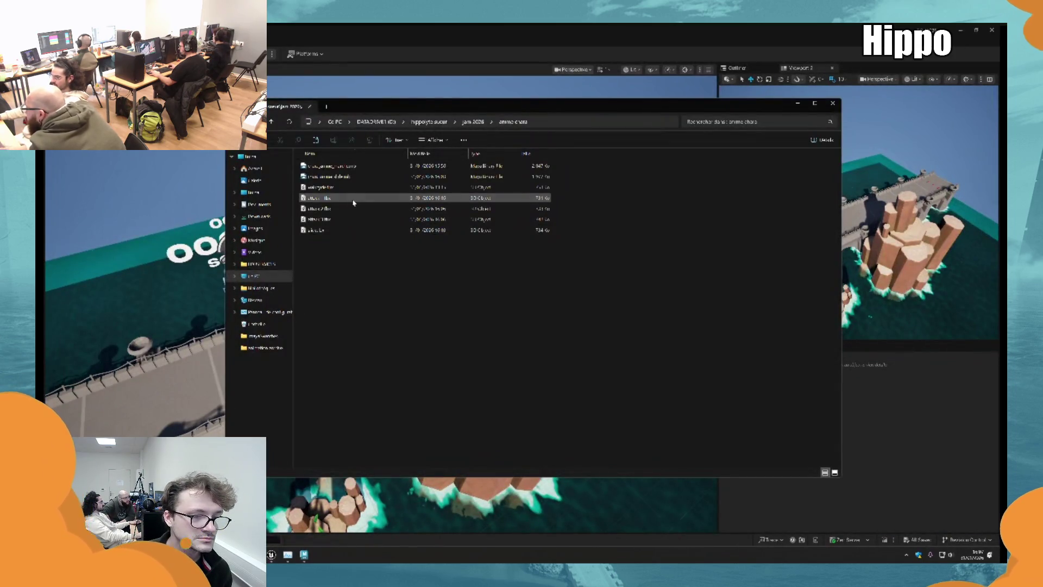
left_click(312, 199)
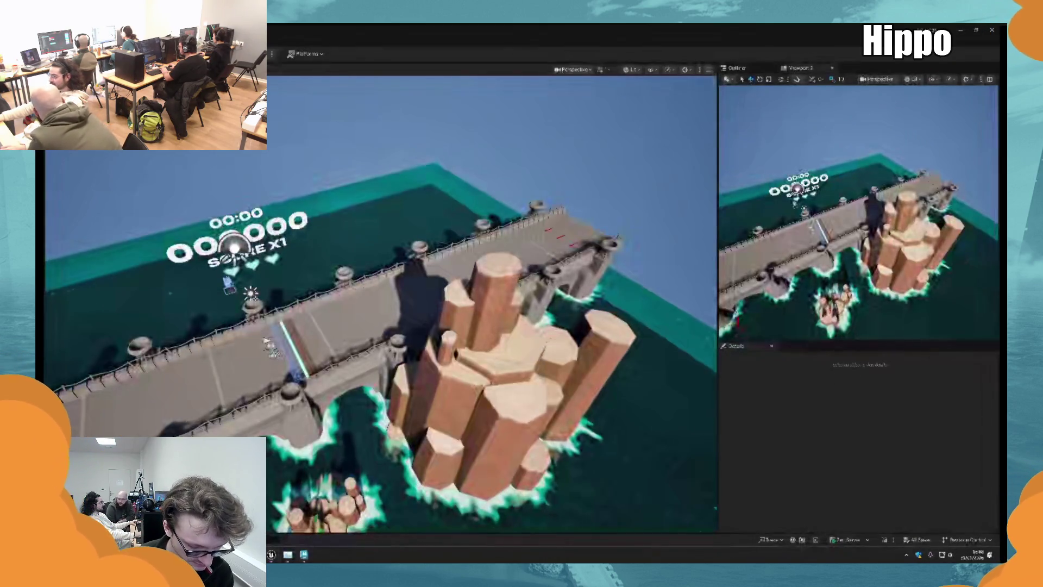
key("alt+Tab")
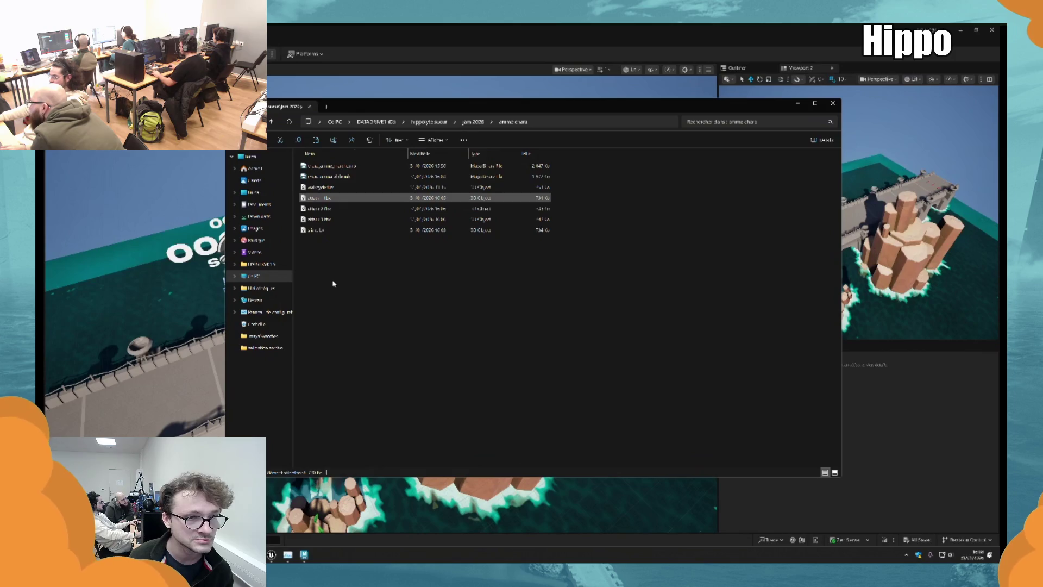
Switch between the folder windows and Unreal, then close the anime chara folder window.
key("alt+Tab")
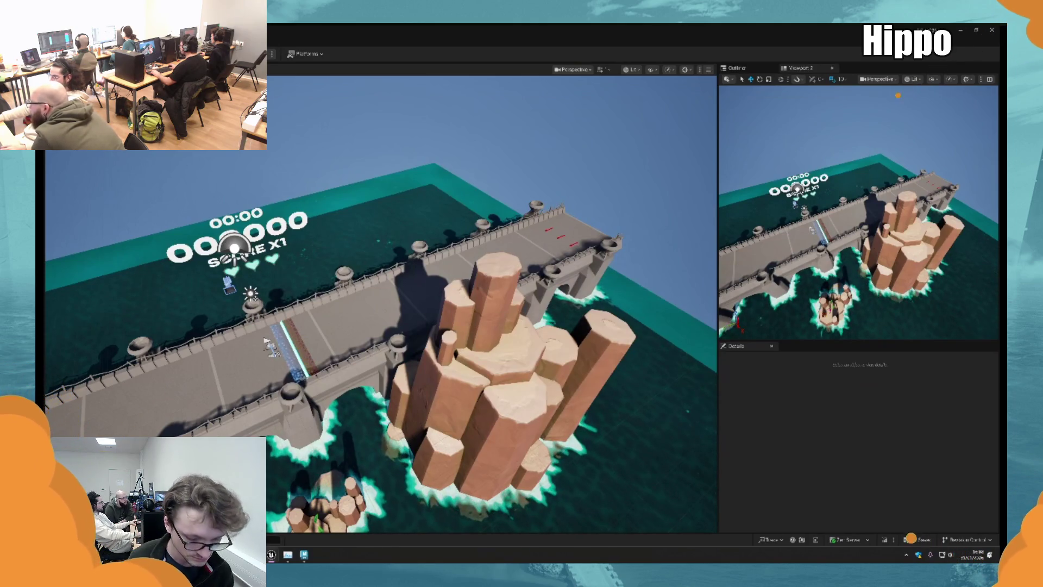
key("alt+Tab")
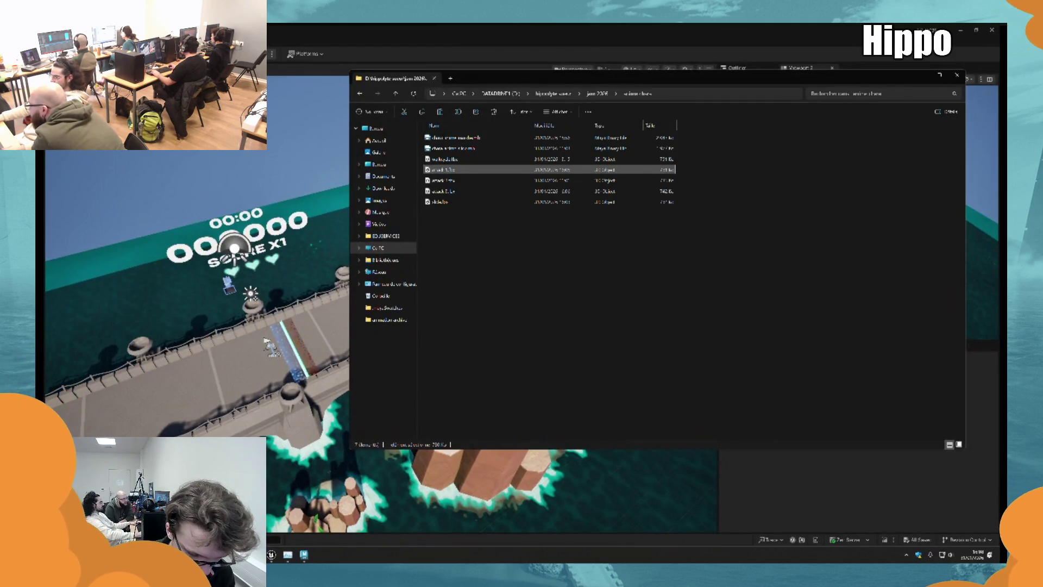
left_click(985, 39)
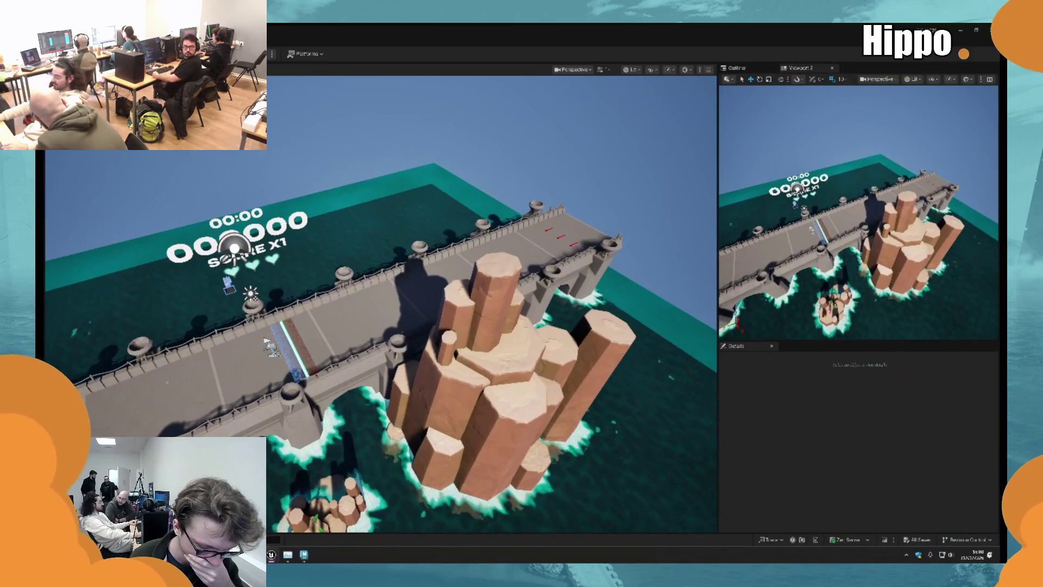
key("alt+Tab")
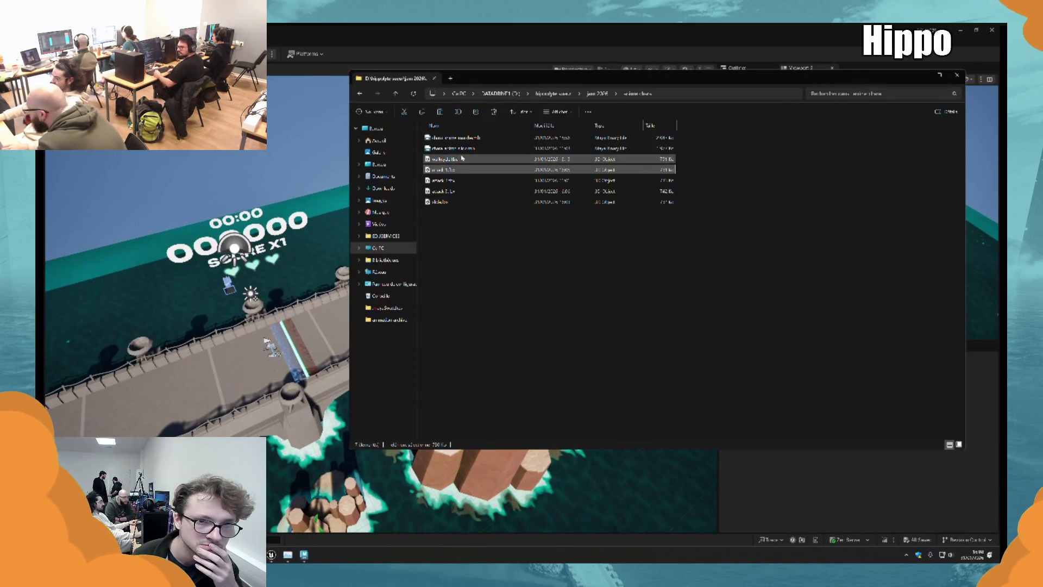
key("alt+Tab")
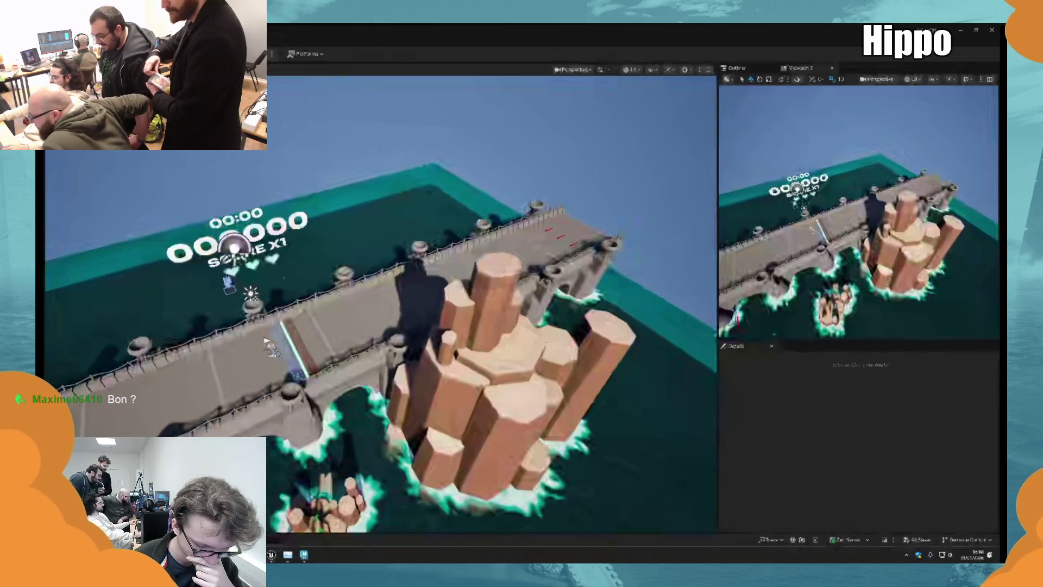
key("super+e")
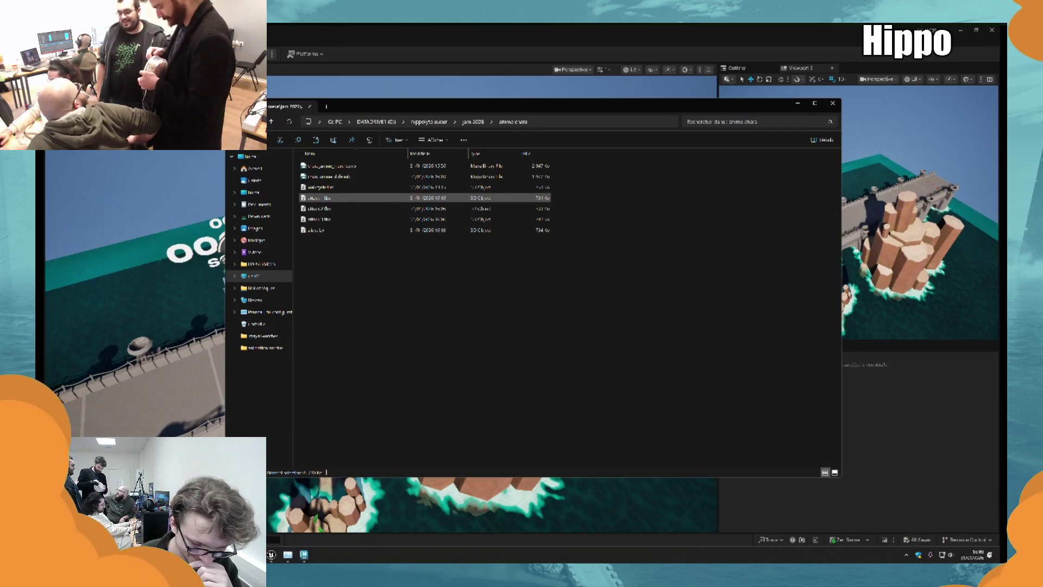
key("alt+Tab")
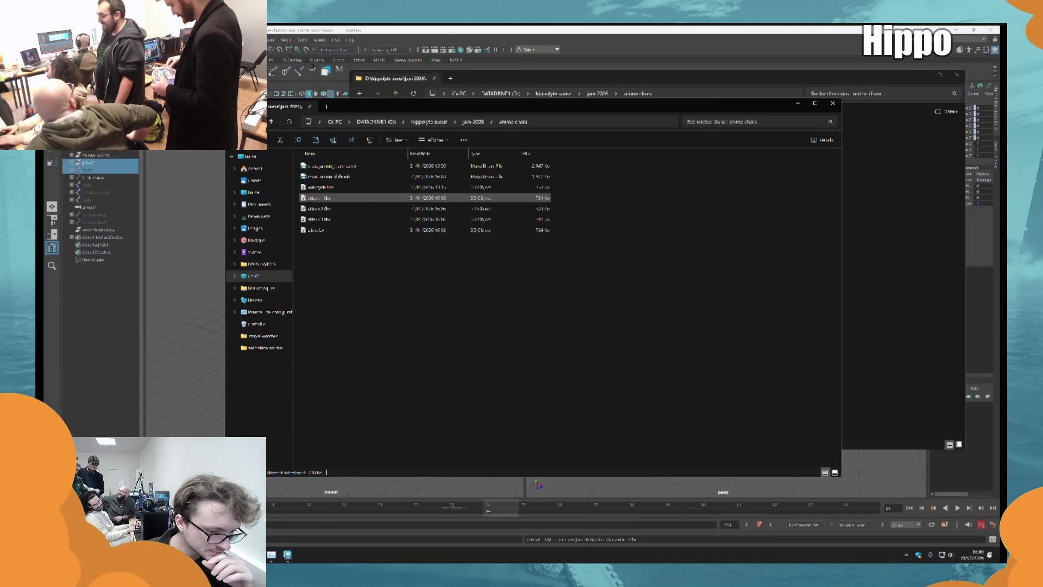
left_click(868, 266)
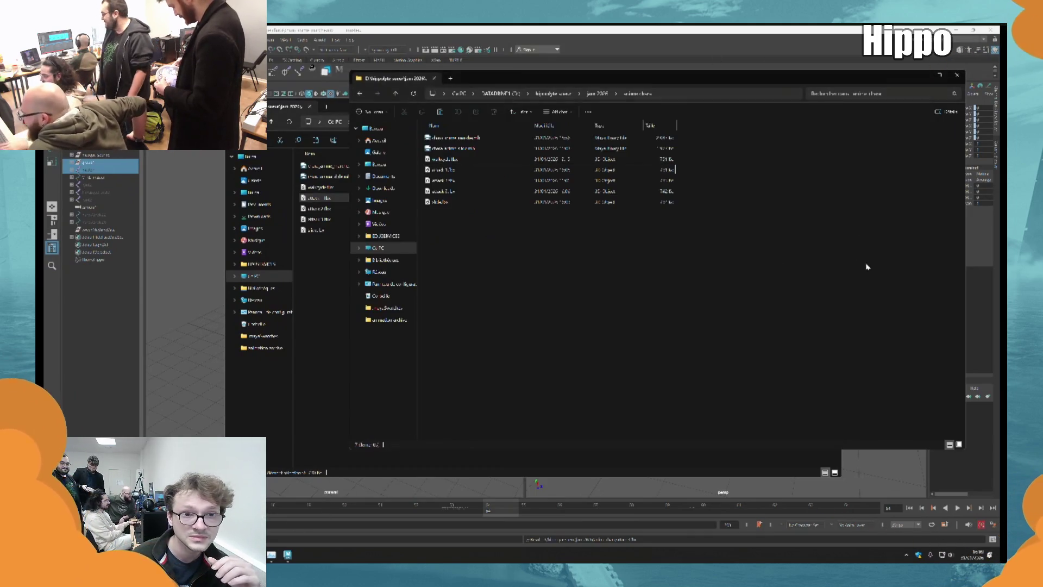
left_click(923, 74)
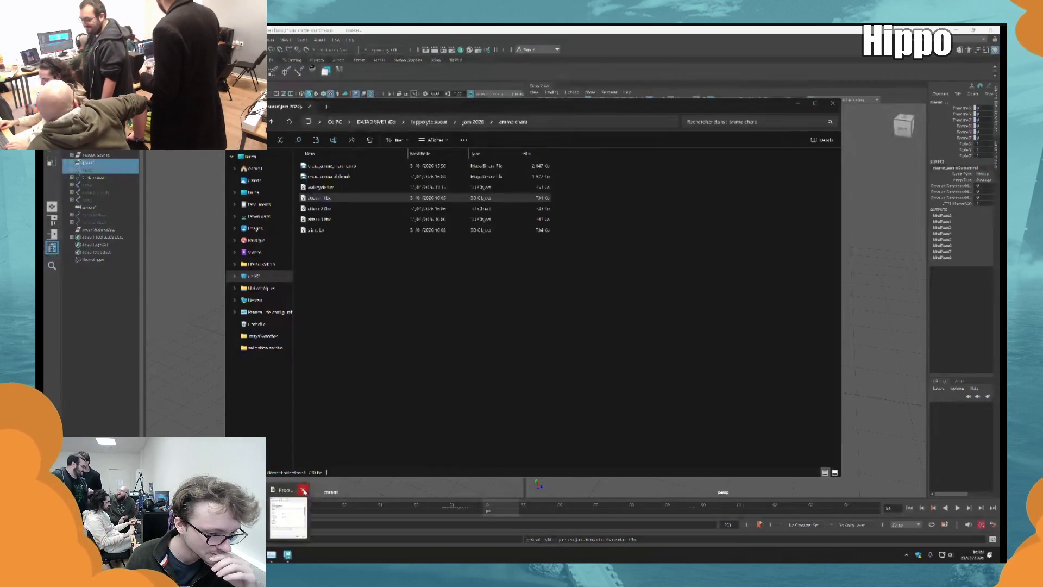
left_click(833, 102)
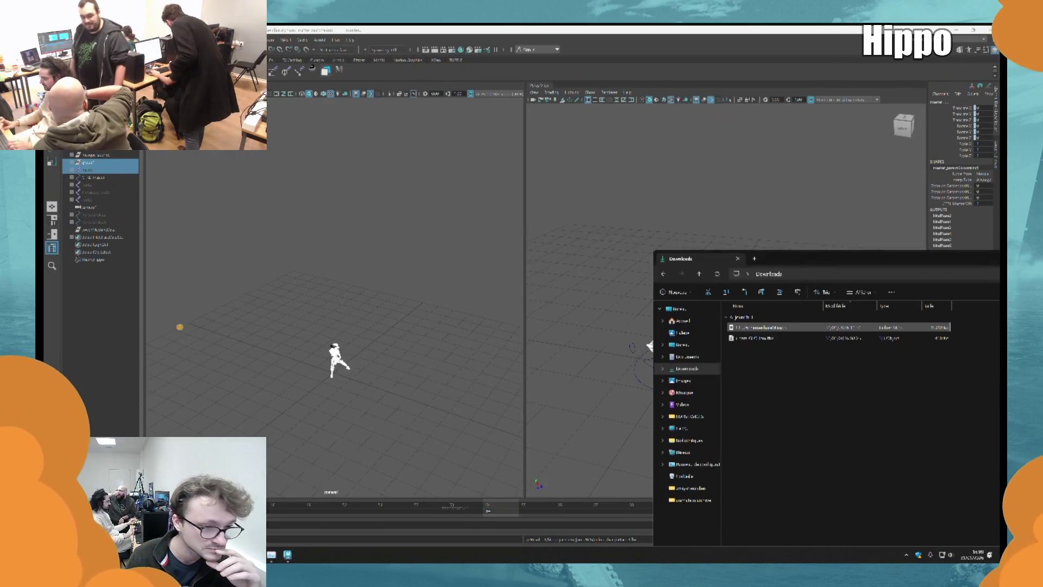
Restore the minimized Downloads folder window and close it.
key("alt+Tab")
double_click(781, 266)
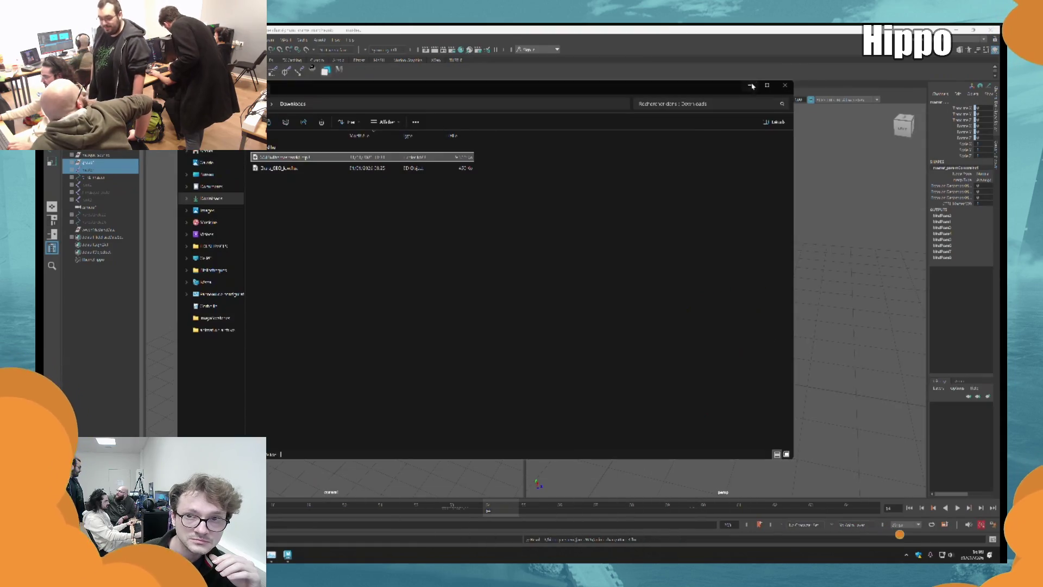
left_click(786, 87)
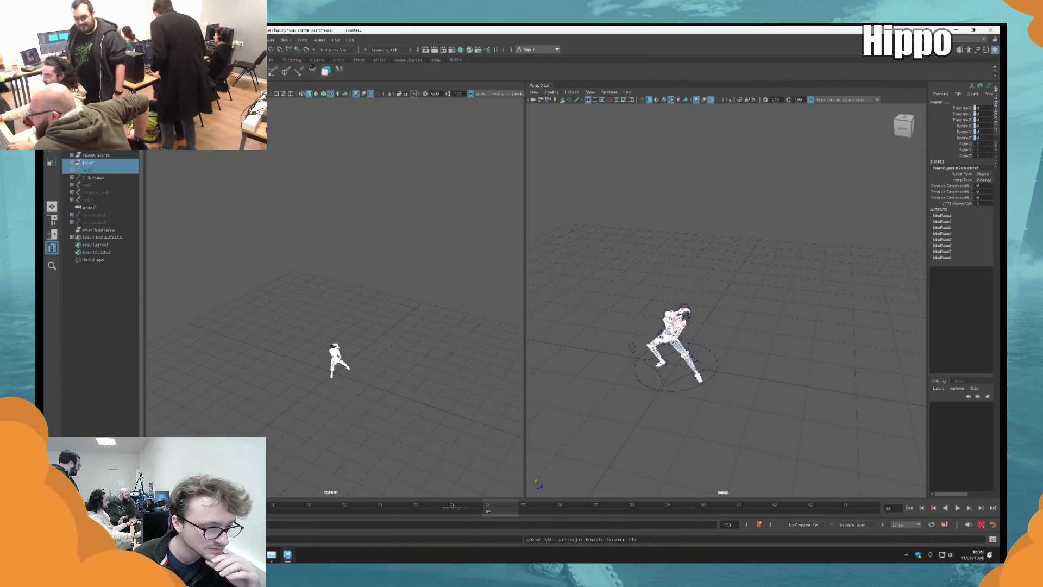
Fetch origin in GitHub Desktop and open the GGJ2026 .uproject from the repository folder.
key("alt+Tab")
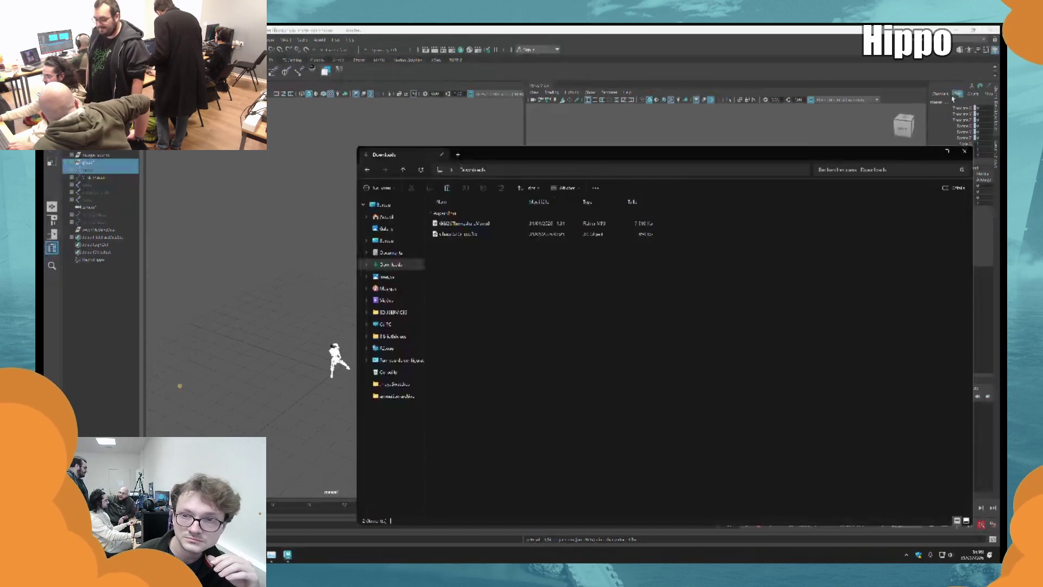
key("alt+Tab")
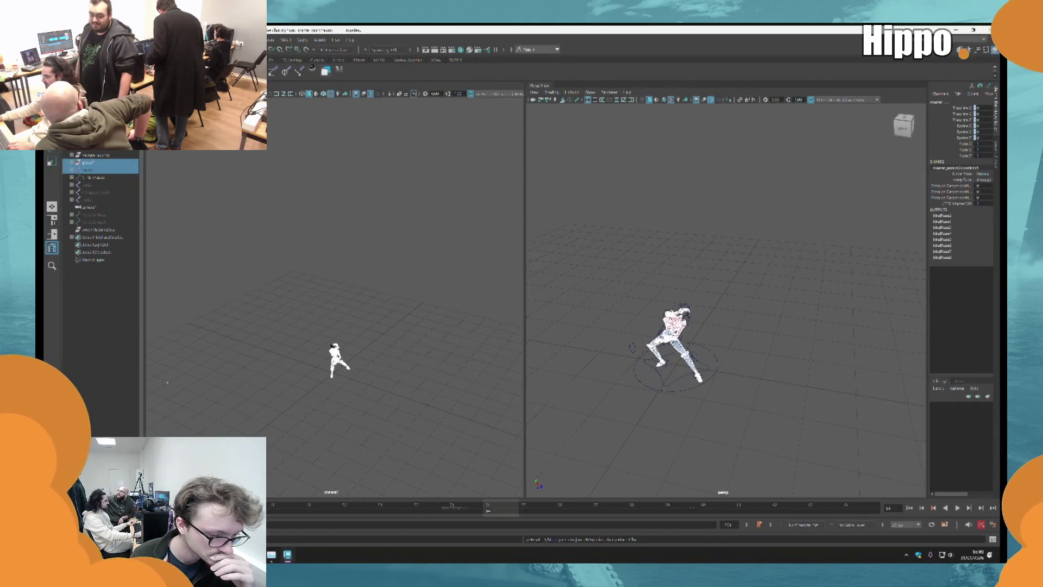
key("alt+Tab")
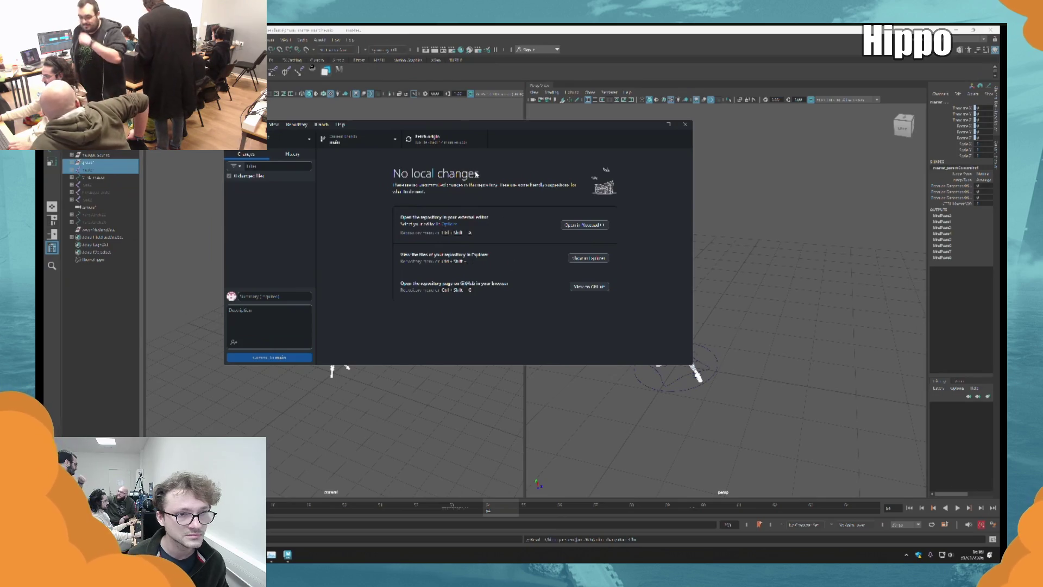
left_click(469, 143)
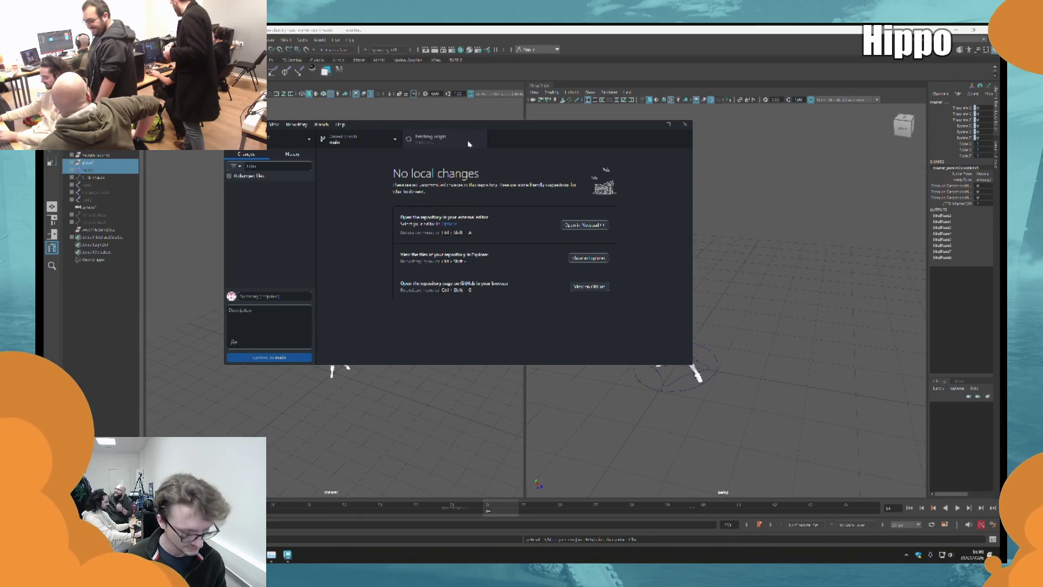
key("ctrl+shift+f")
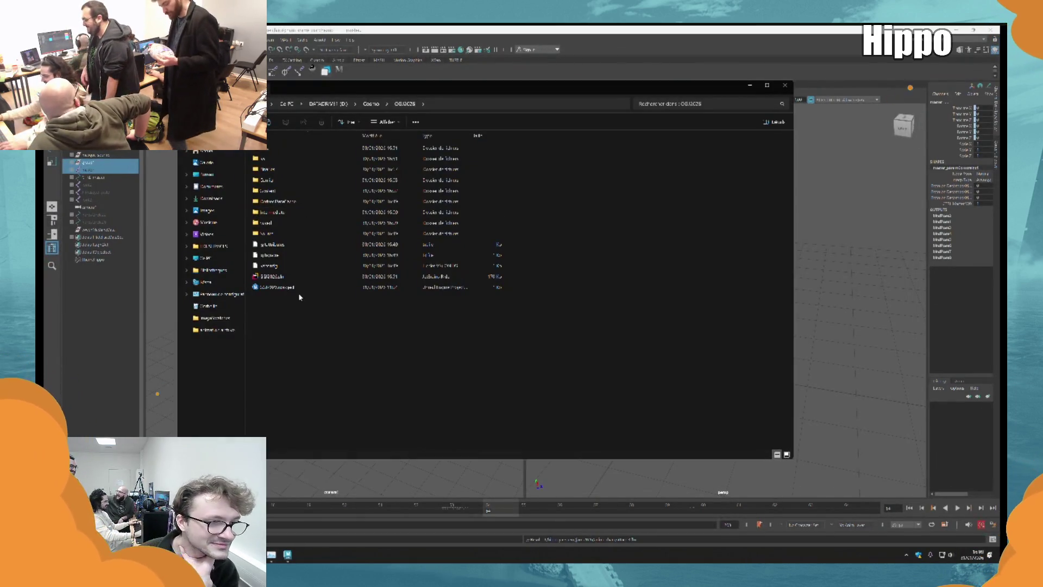
double_click(300, 287)
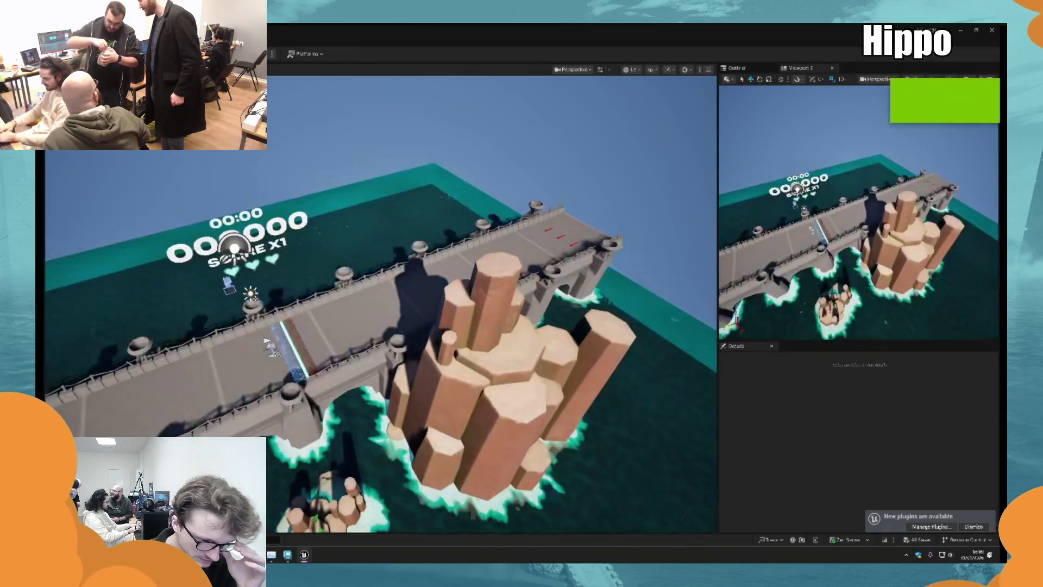
Navigate from drive D: into jam 2026's character animation folder and open attack.fbx for import.
key("alt+Tab")
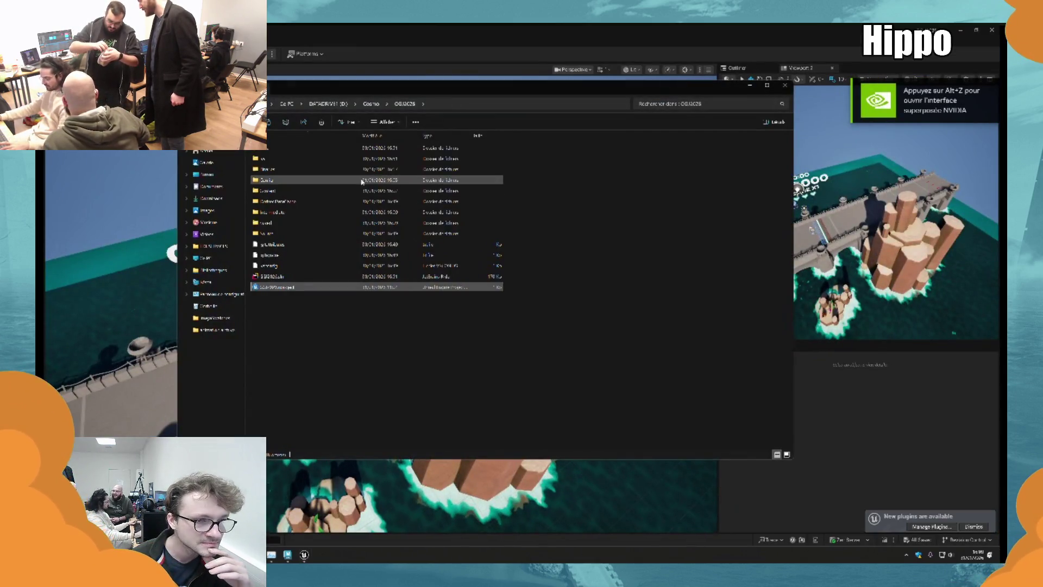
left_click(371, 103)
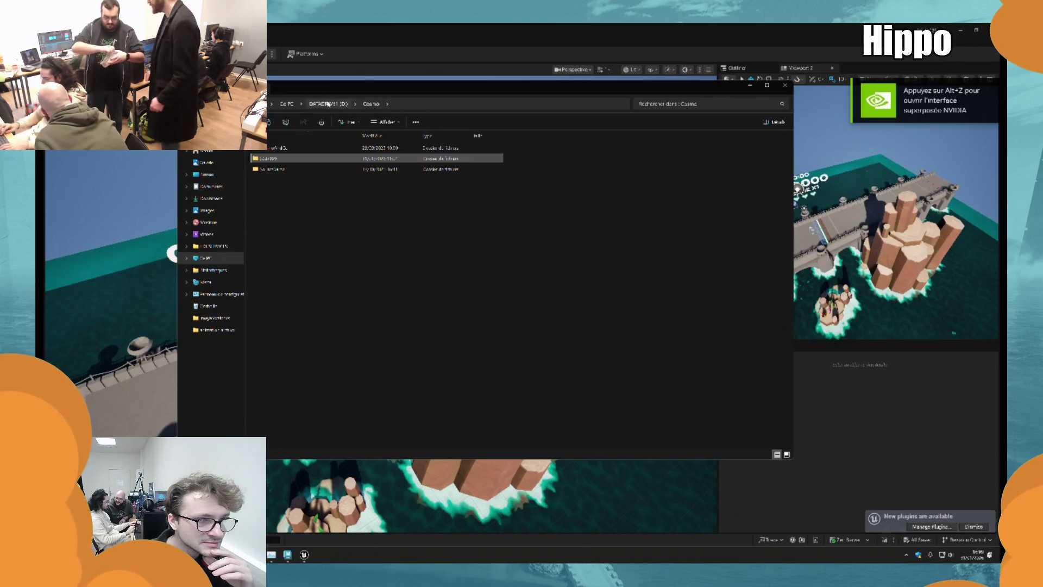
left_click(328, 104)
double_click(282, 158)
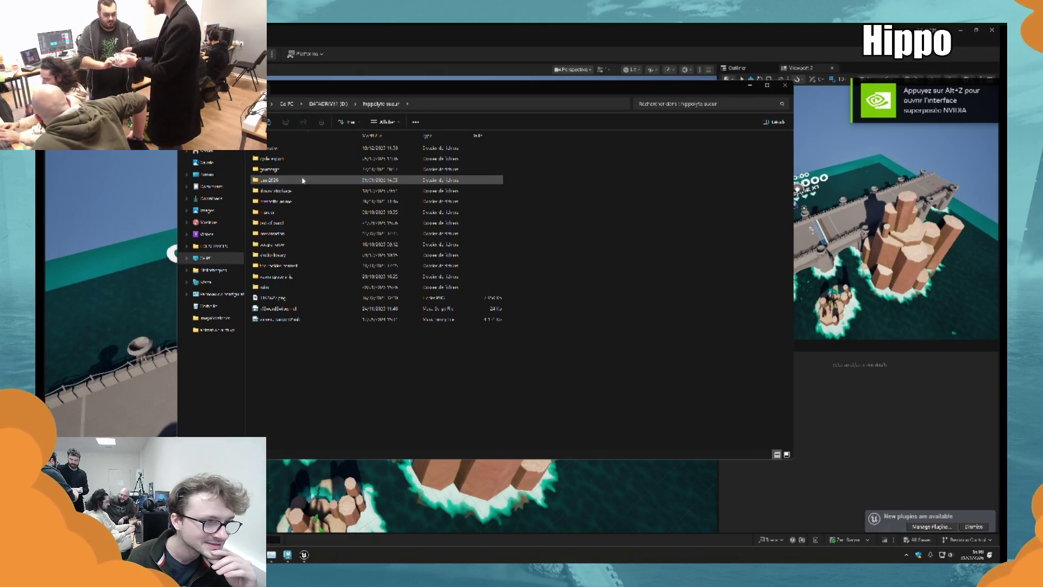
double_click(303, 180)
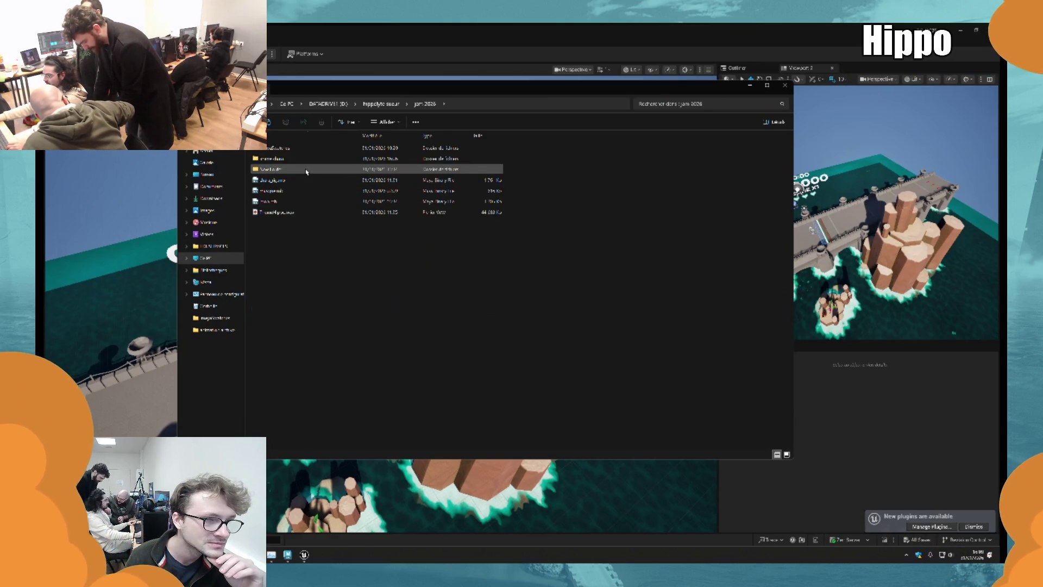
double_click(287, 158)
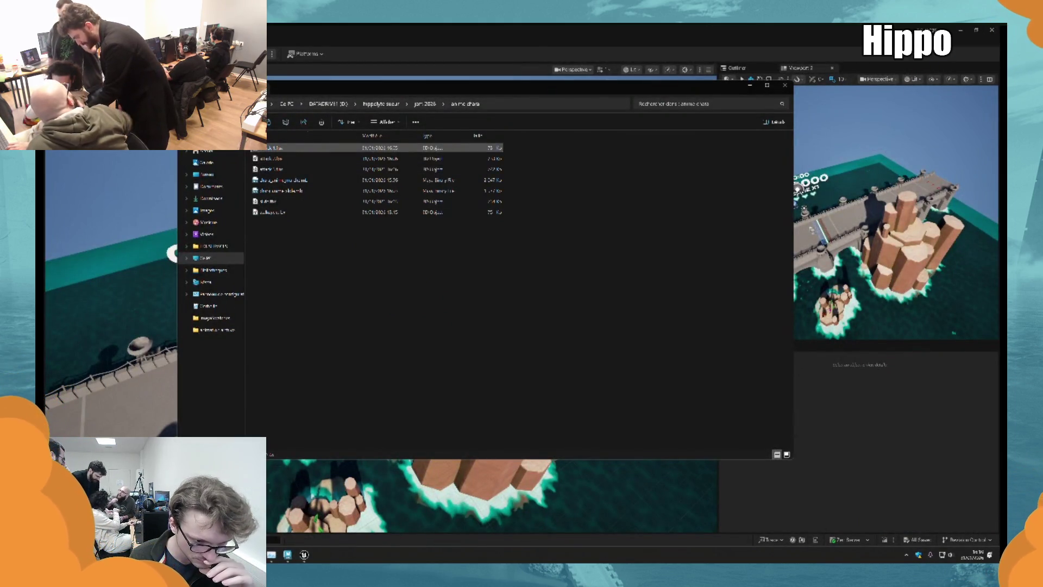
double_click(260, 147)
scroll(459, 328, "down", 2)
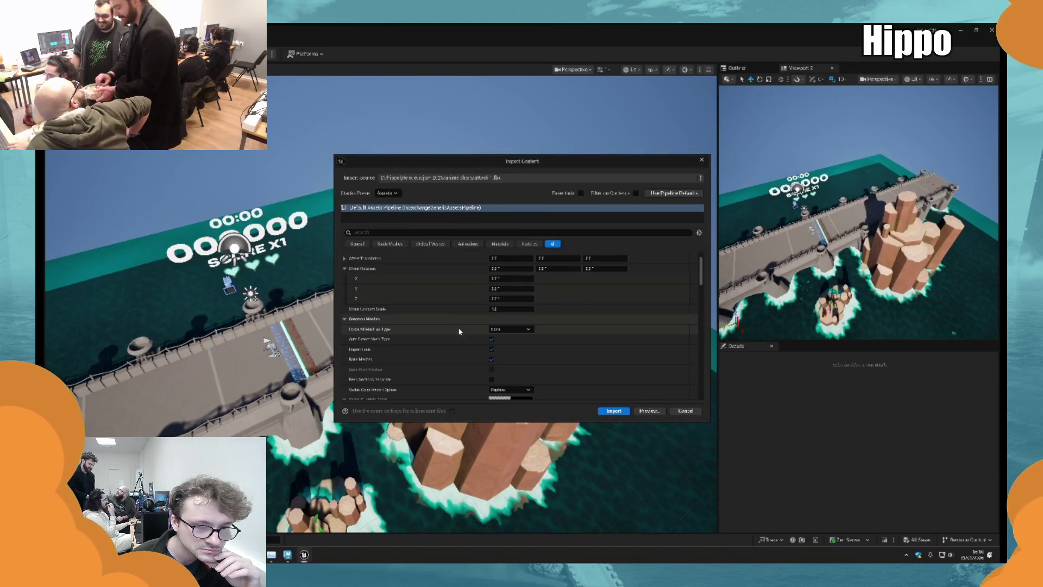
Set the import's Skeleton to the character's existing skeleton and import the attack clip.
scroll(459, 329, "down", 4)
scroll(555, 361, "down", 3)
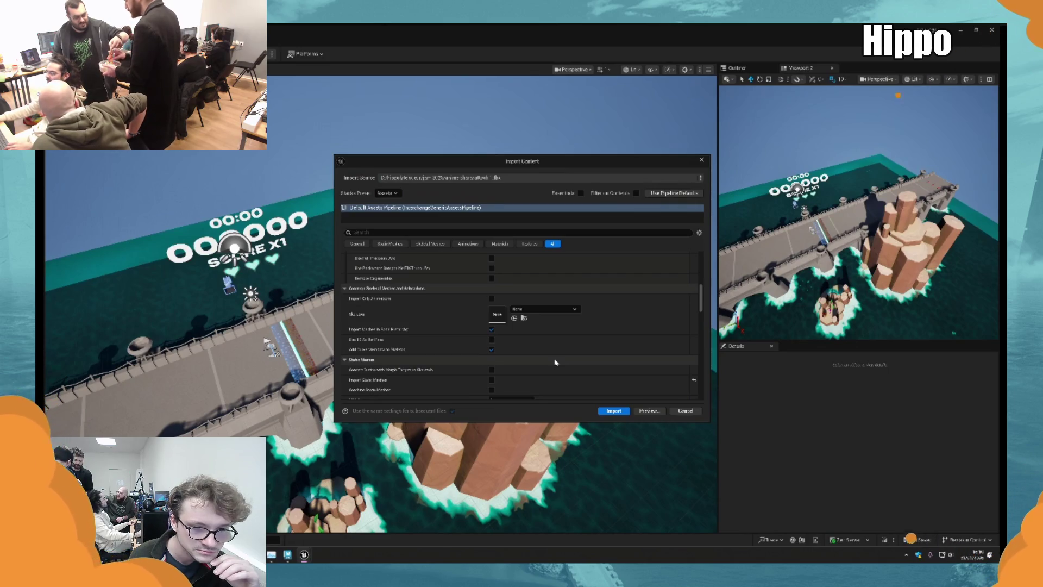
scroll(543, 348, "down", 1)
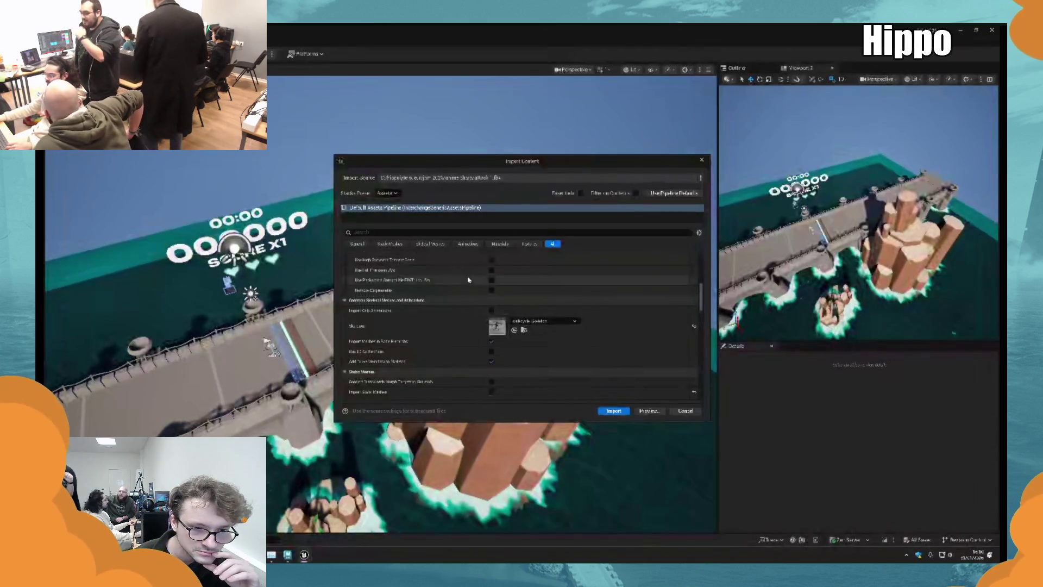
left_click(513, 306)
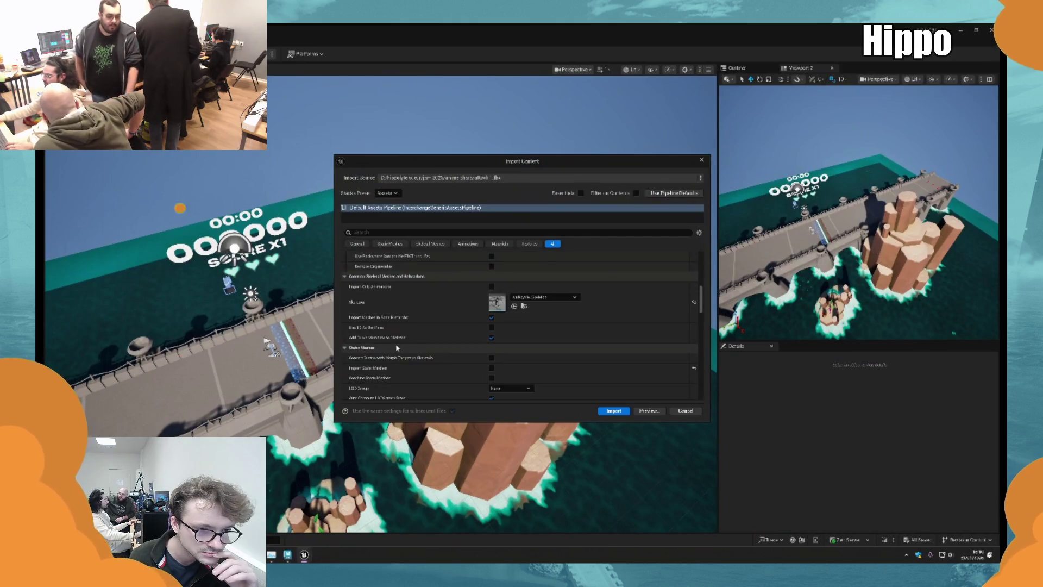
scroll(396, 348, "down", 5)
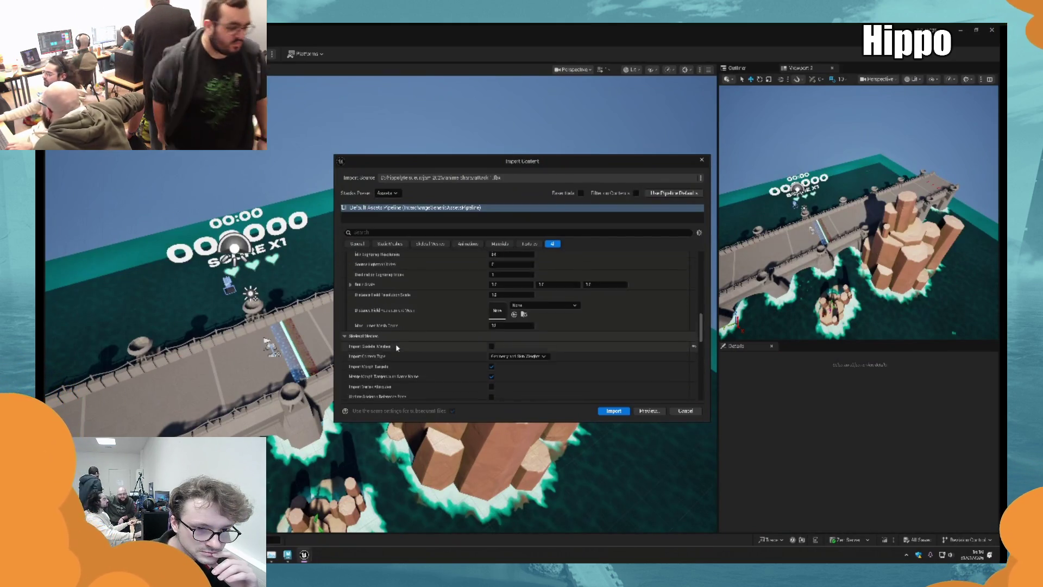
left_click(613, 412)
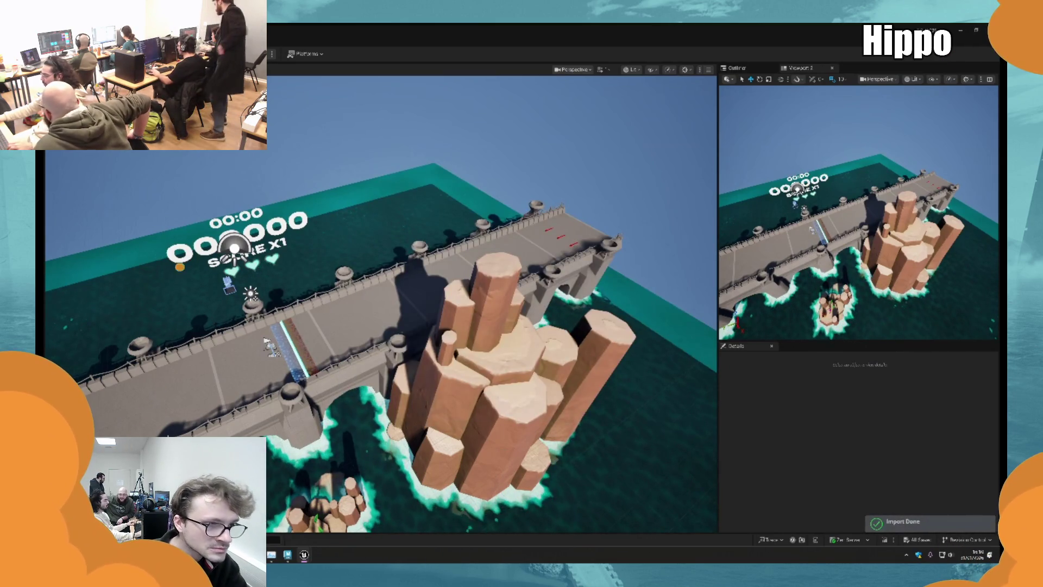
Look at the animation folder and the Unreal level, then return to Maya and deselect.
key("alt+Tab")
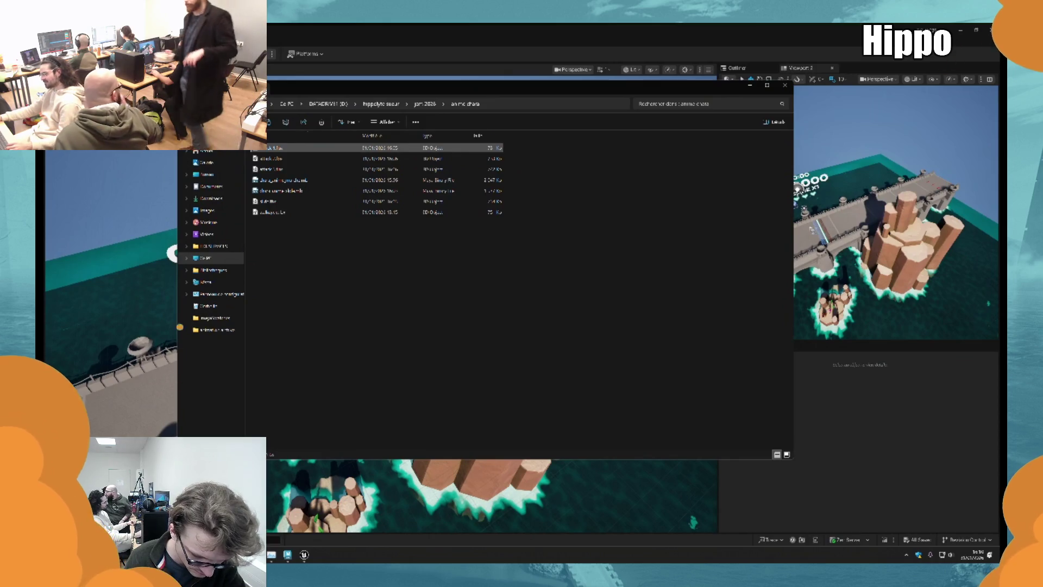
key("alt+Tab")
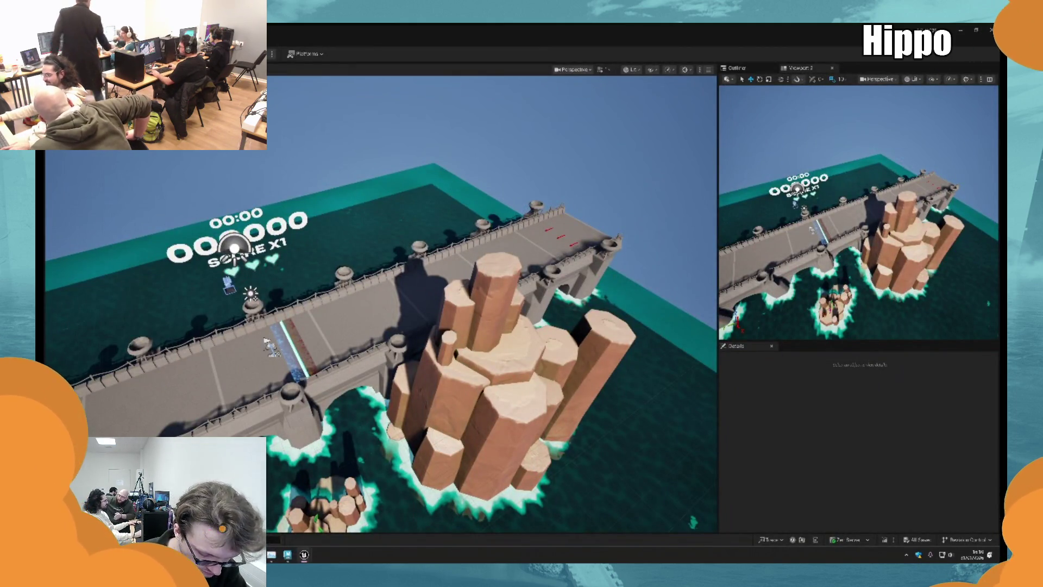
key("alt+Tab")
left_click(217, 158)
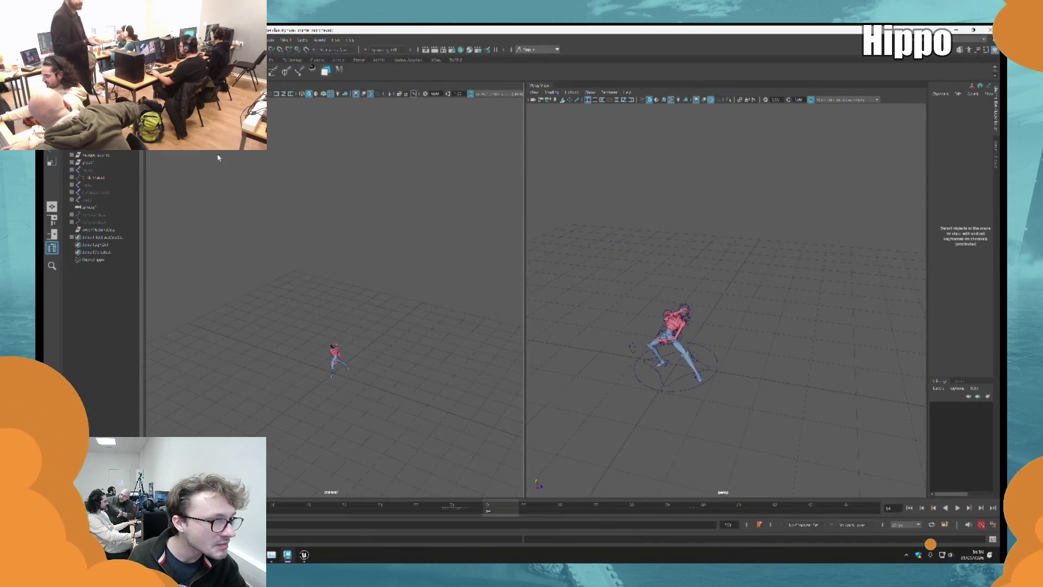
Select a rig node in the Outliner to view its attributes, then go back to Unreal.
left_click(94, 170)
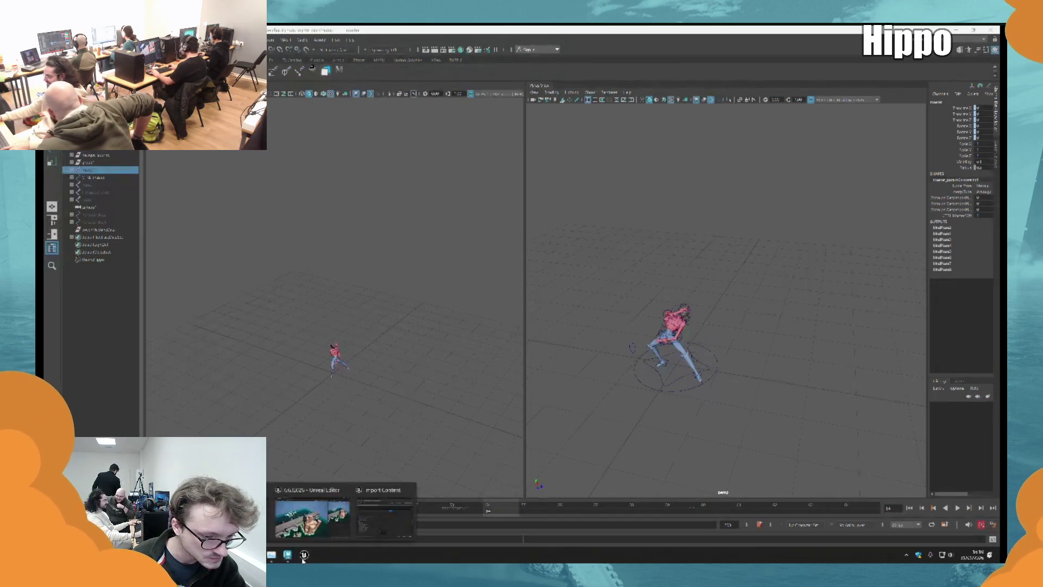
left_click(306, 513)
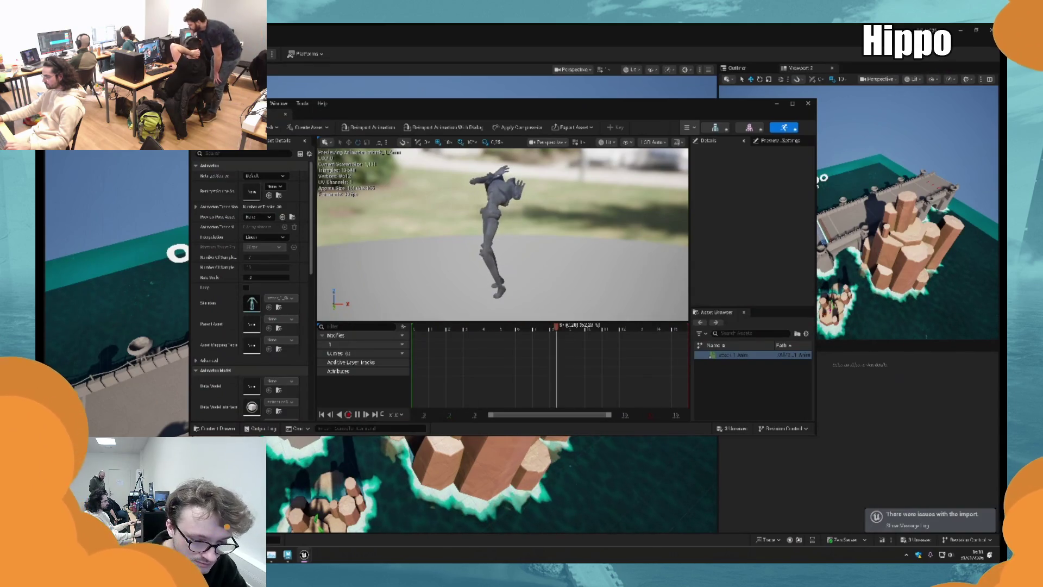
Inspect the attack_1 clip's skeleton and skeletal mesh, return to its preview, then switch away to the level.
left_click(715, 127)
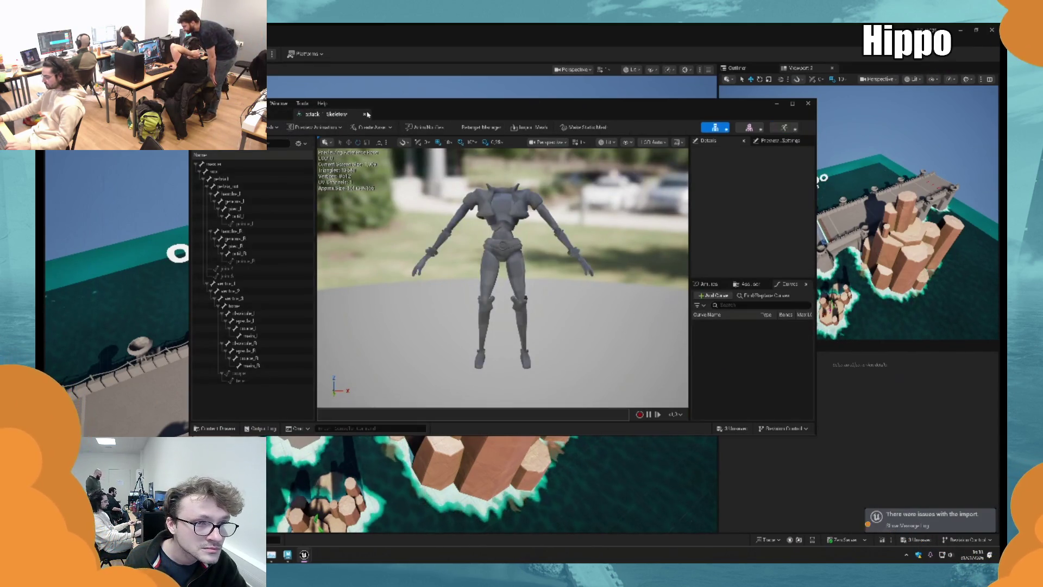
left_click(784, 127)
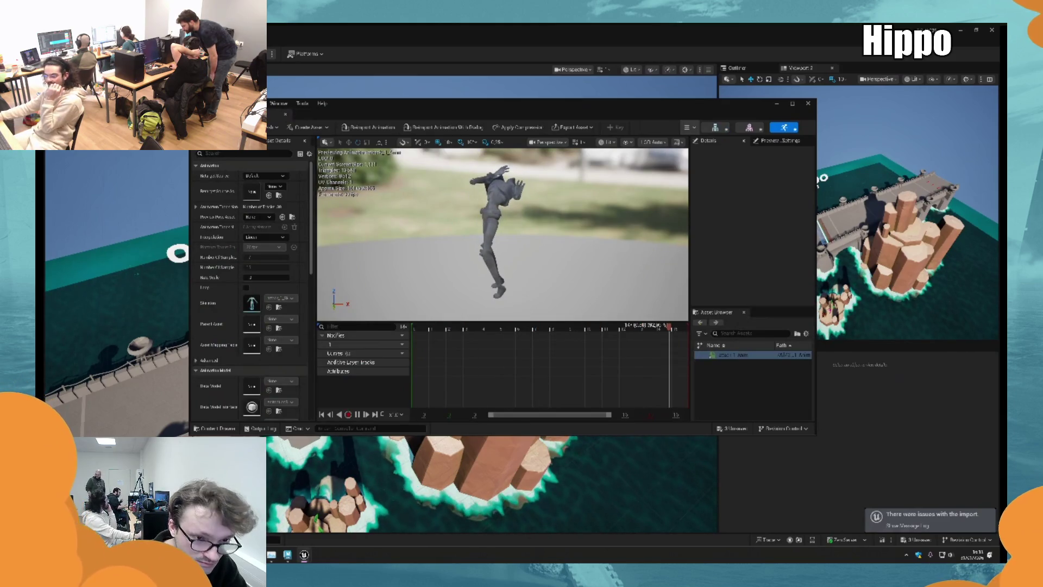
left_click(749, 128)
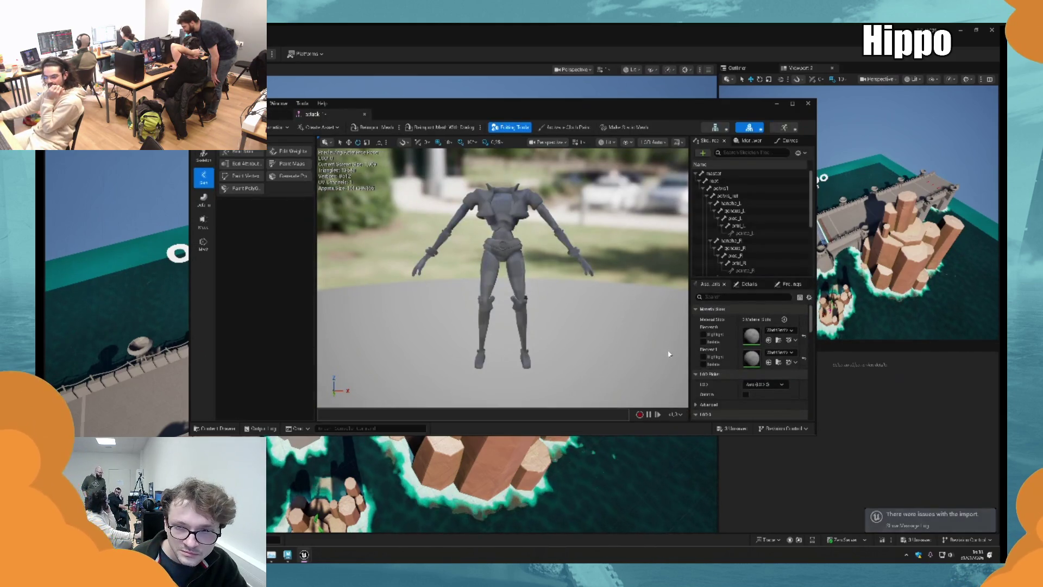
left_click(784, 127)
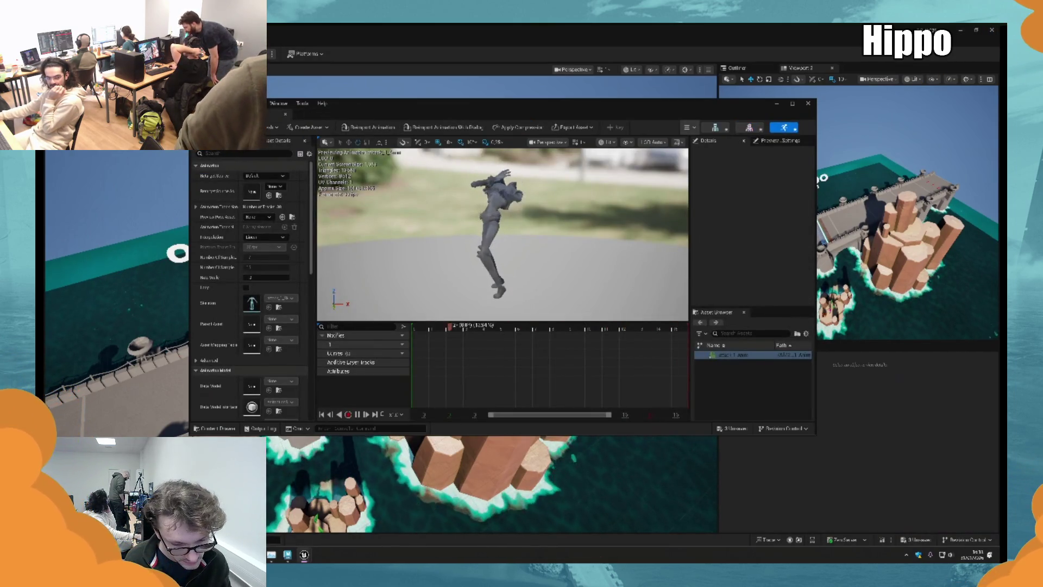
key("alt+Tab")
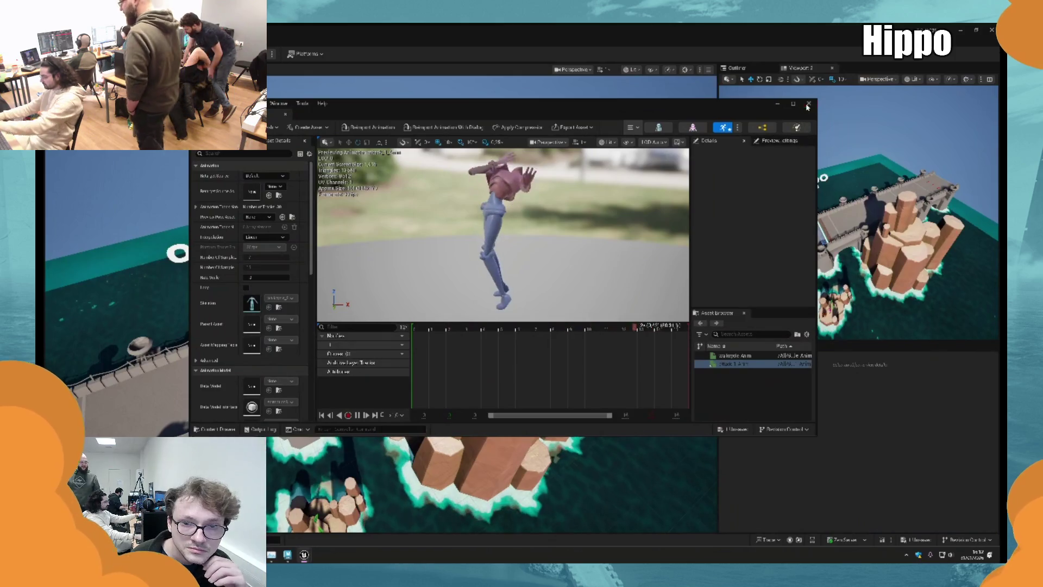
key("alt+Tab")
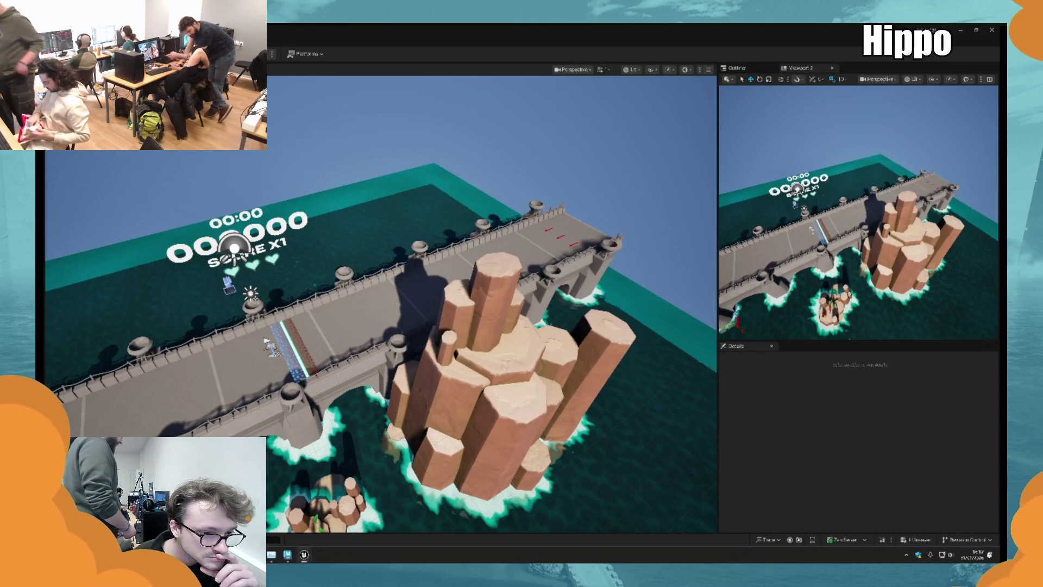
Close the attack_1 animation editor and select the third FBX clip in the anim chara folder.
key("alt+Tab")
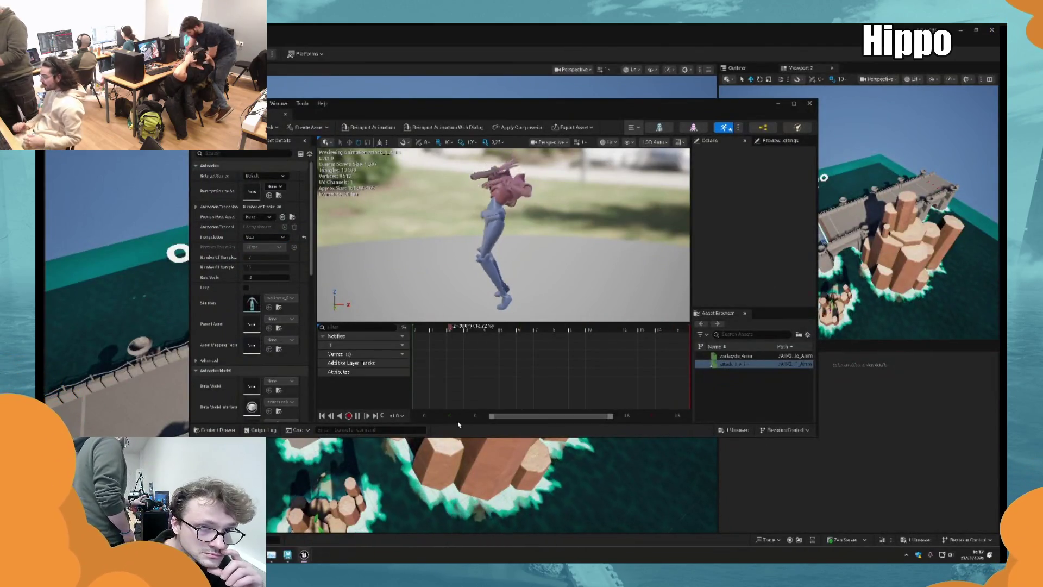
left_click(286, 114)
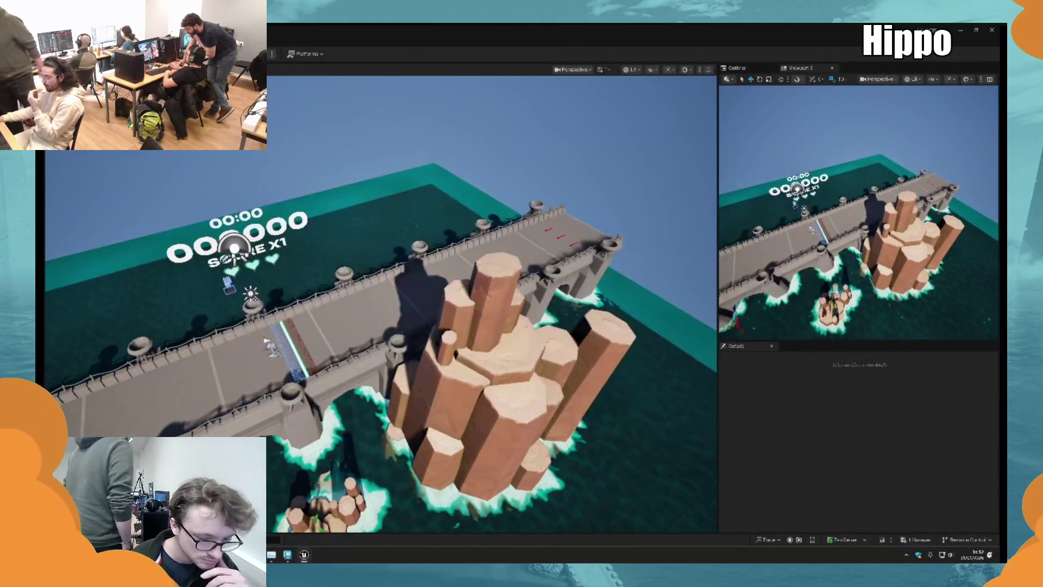
key("alt+Tab")
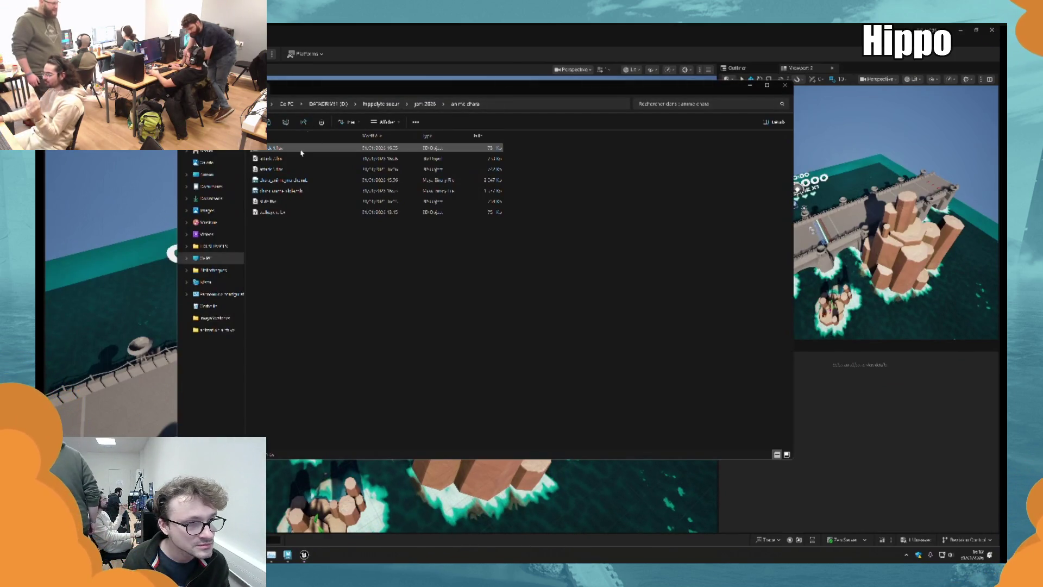
key("Down")
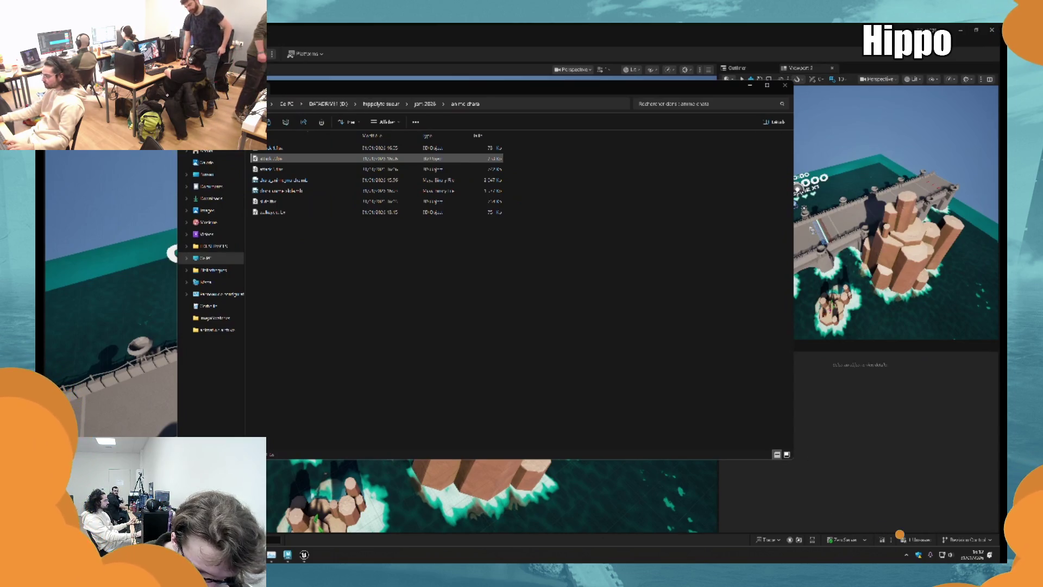
key("alt+Tab")
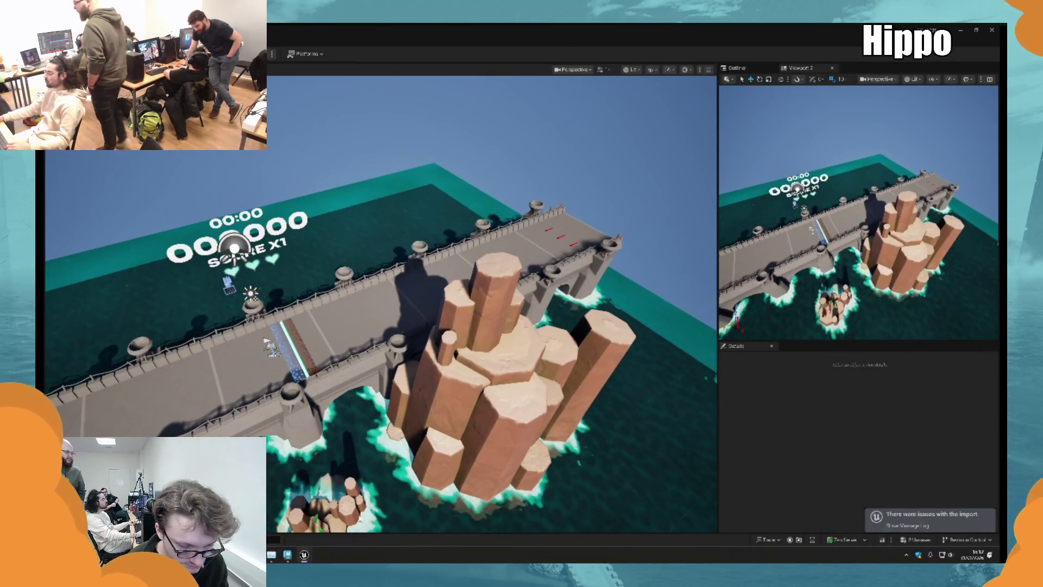
key("alt+Tab")
left_click(267, 169)
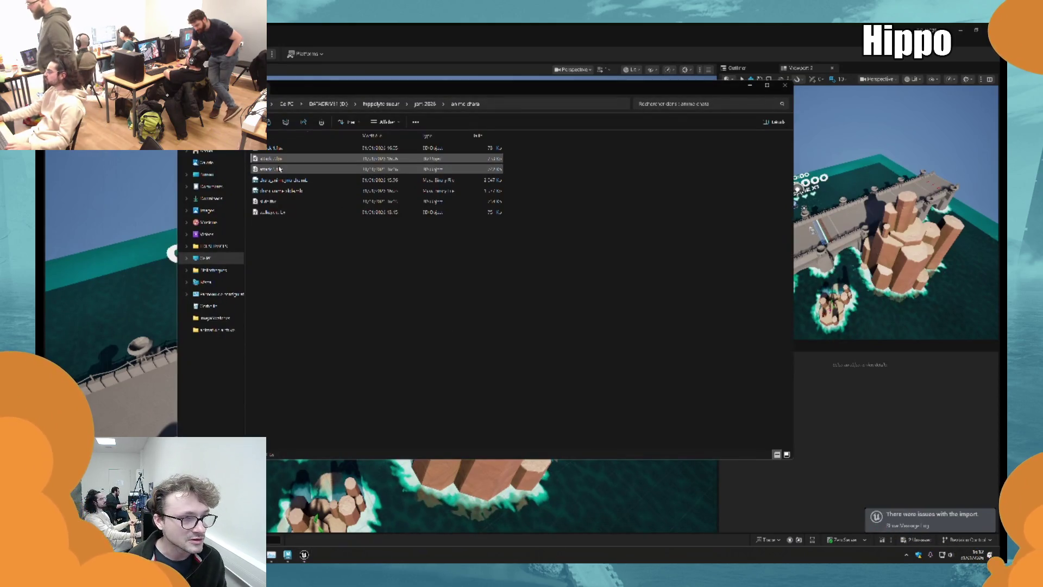
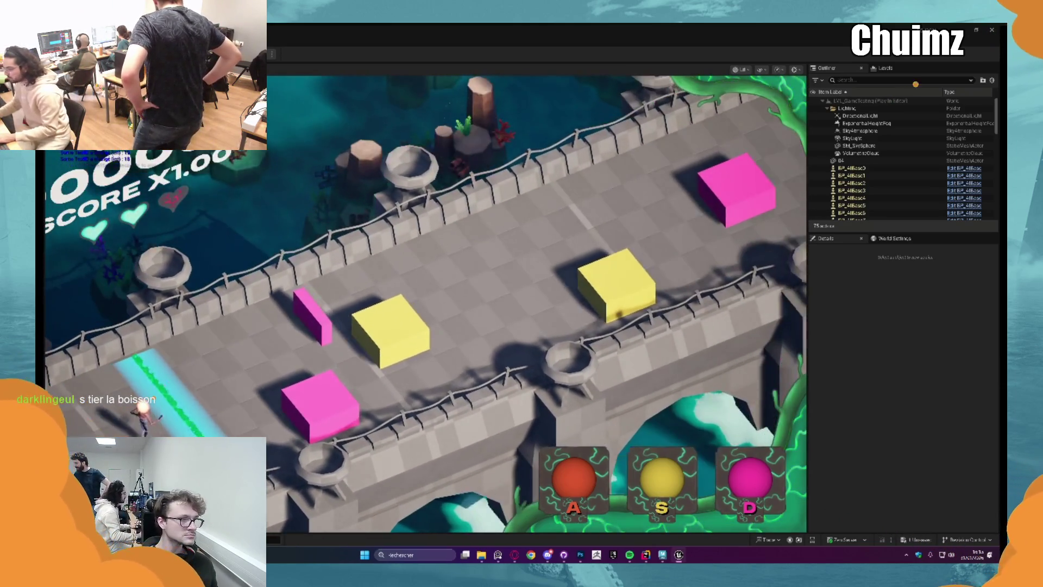
Fill the editor window with the game view, play the bridge rhythm level again, then end the session.
key("F11")
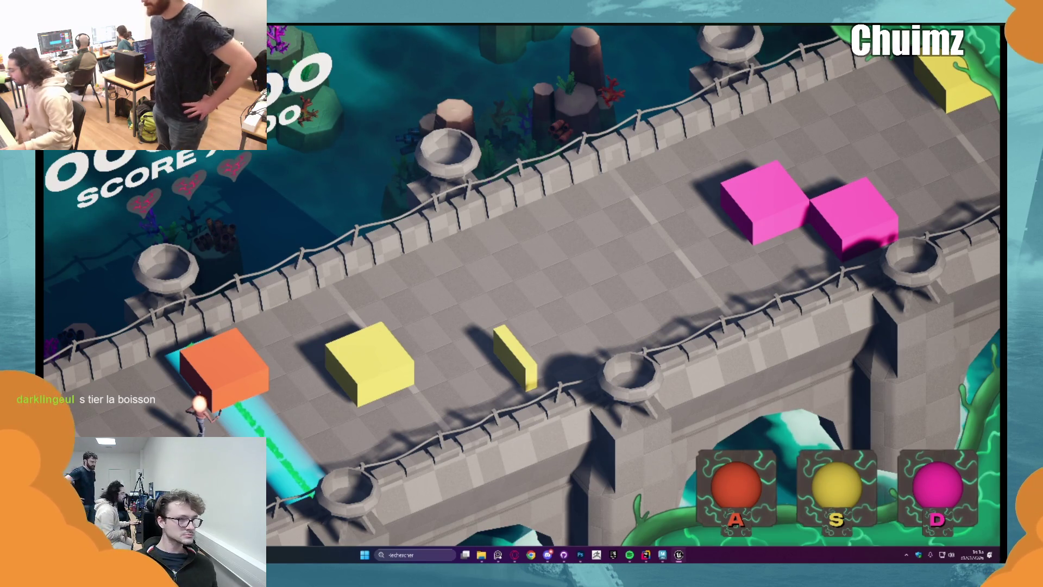
key("Escape")
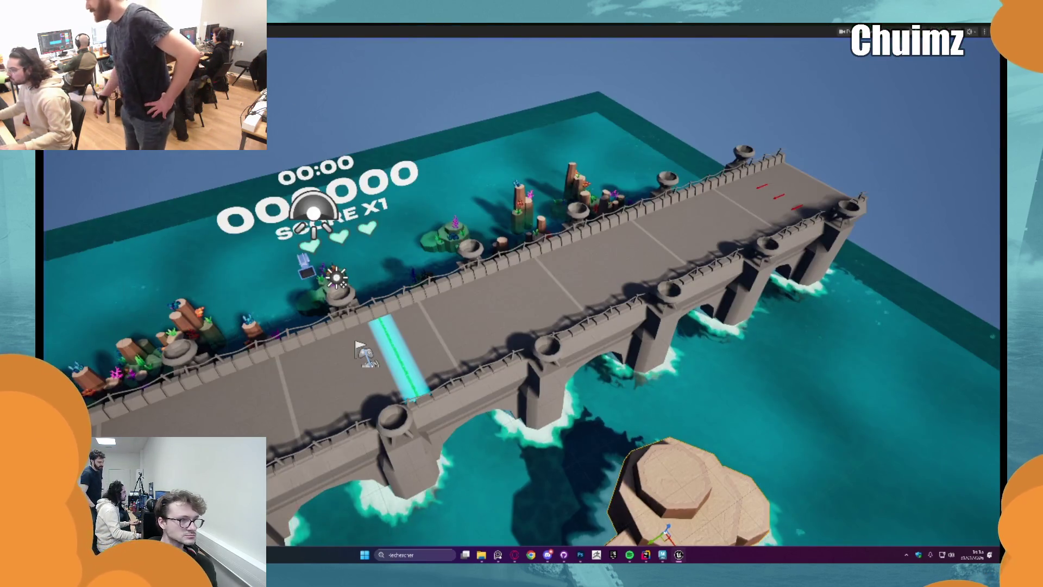
key("alt+p")
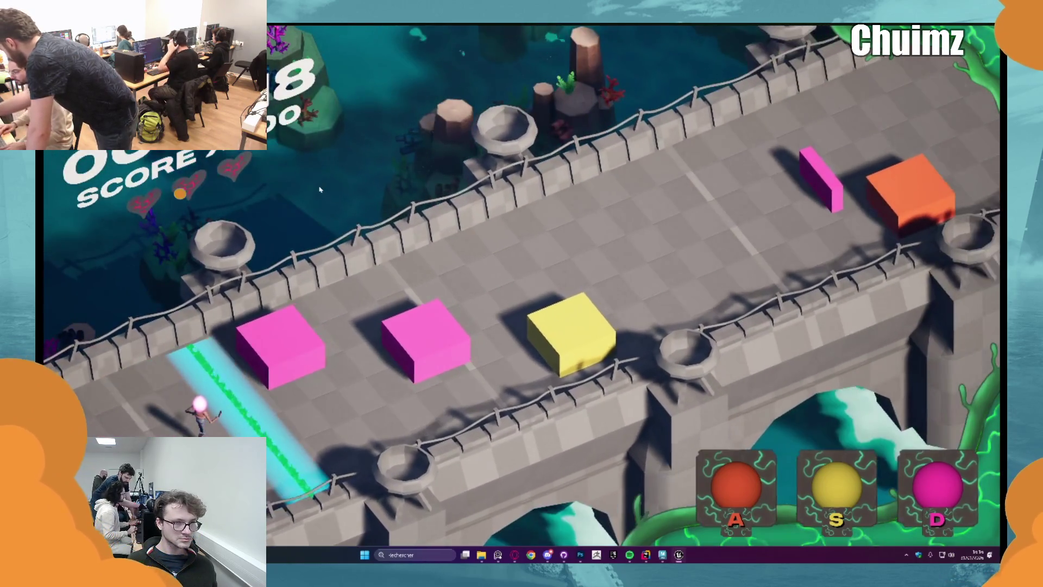
key("Escape")
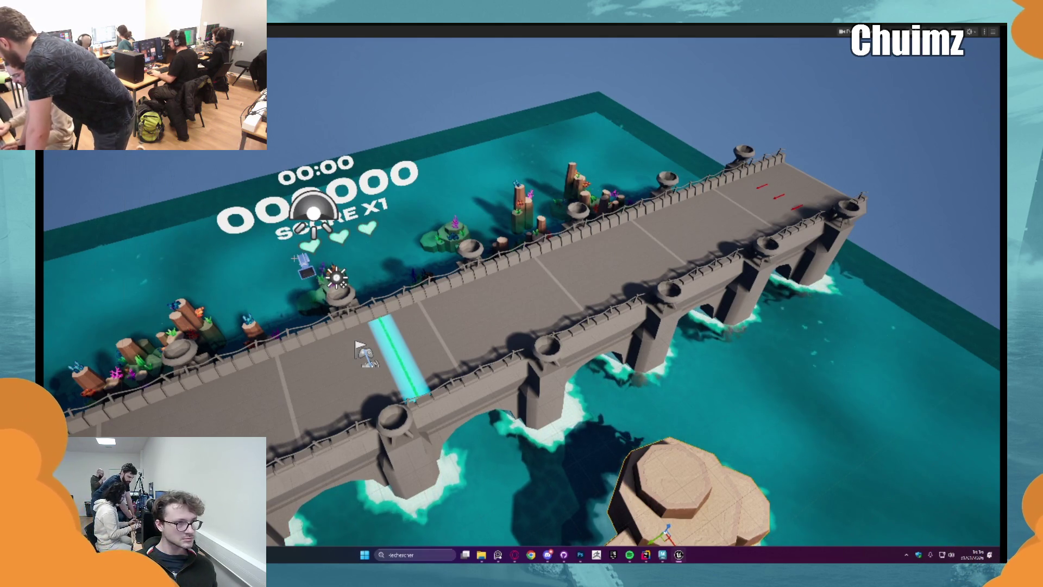
Start a new play-test and hit an incoming yellow note with the S lane key.
key("alt+p")
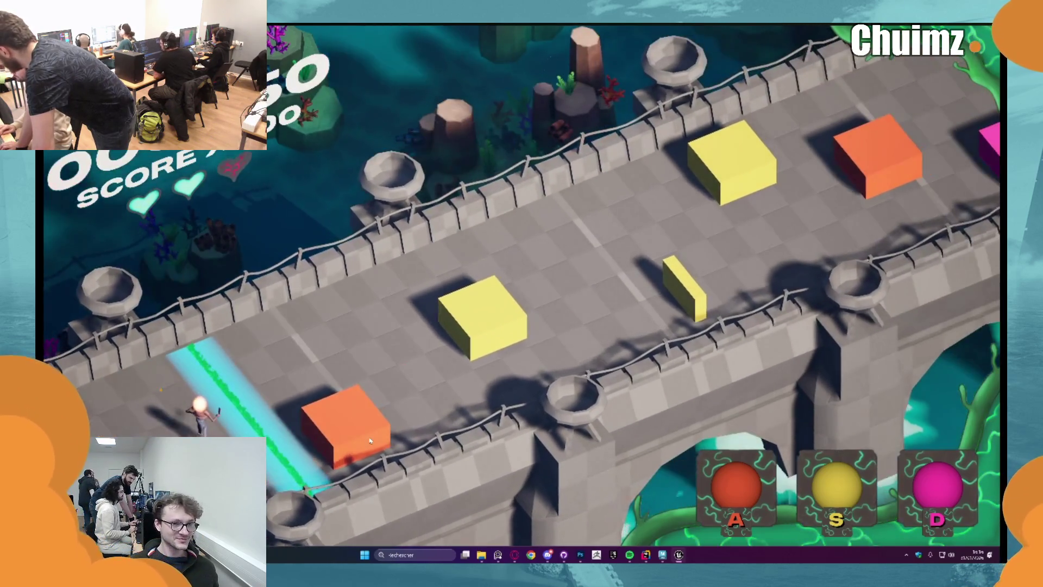
key("s")
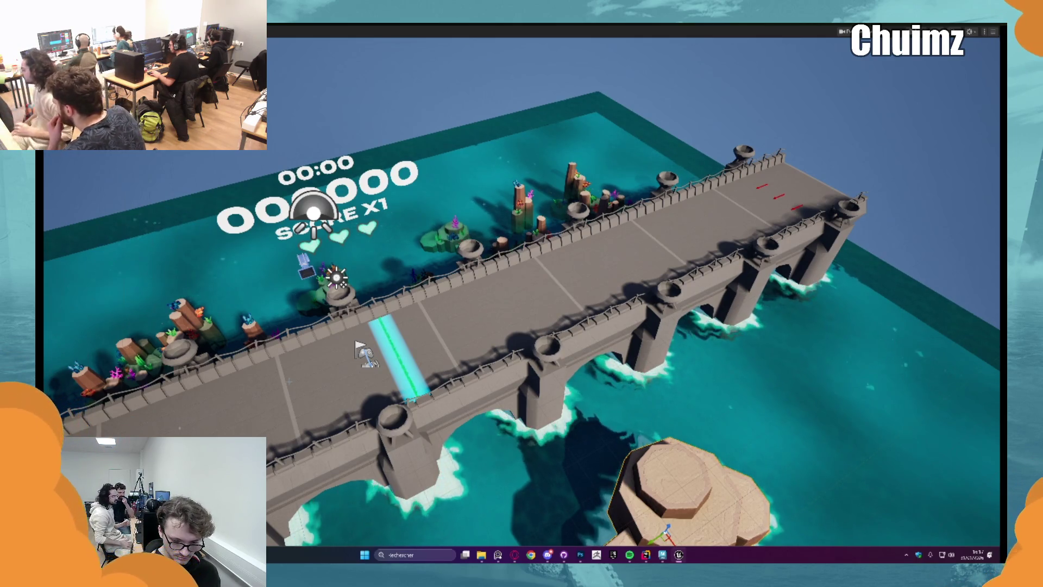
scroll(645, 410, "down", 3)
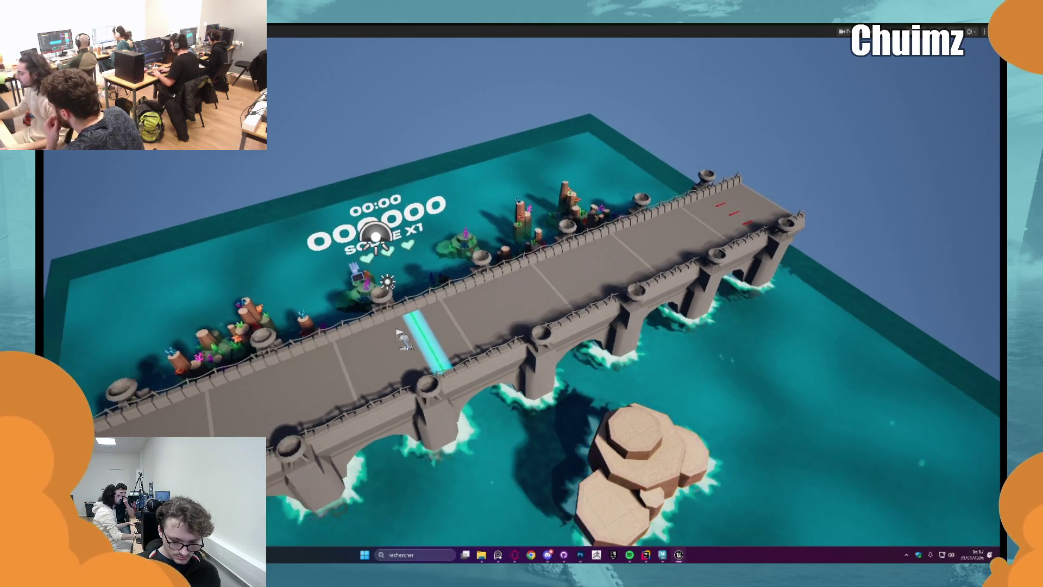
scroll(644, 410, "up", 4)
key("f")
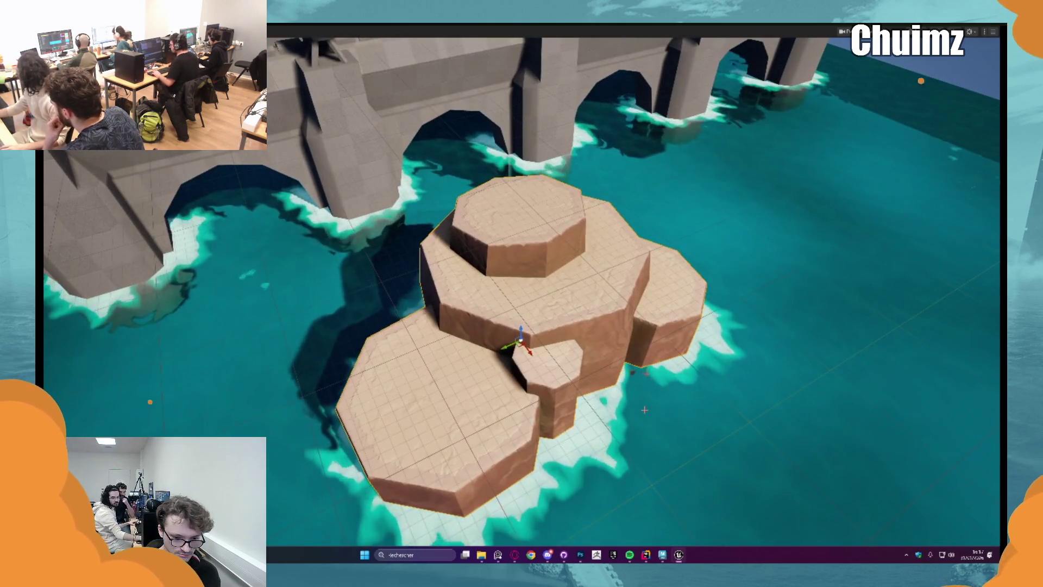
scroll(639, 381, "up", 2)
key("alt+p")
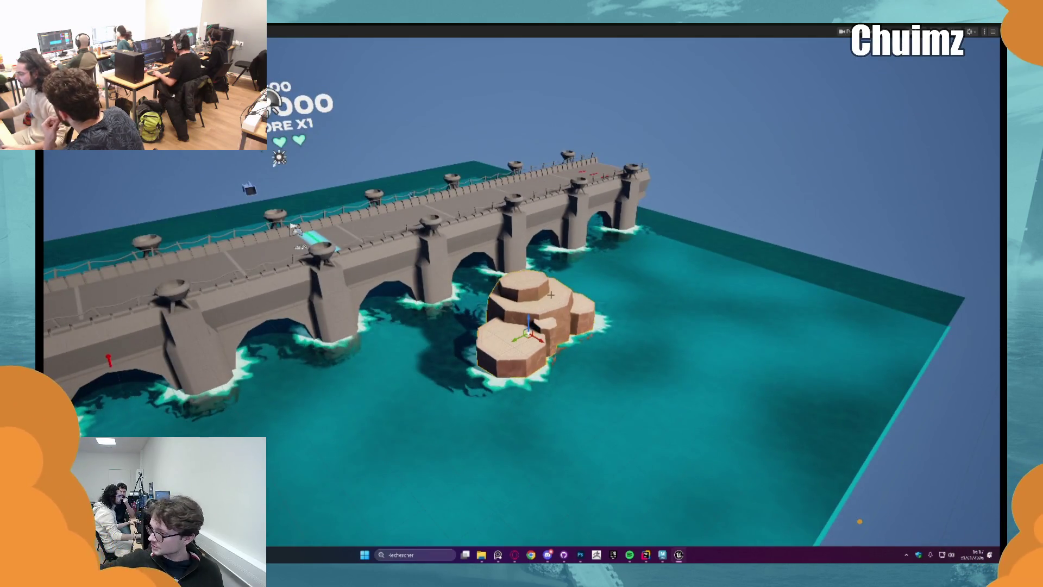
key("F8")
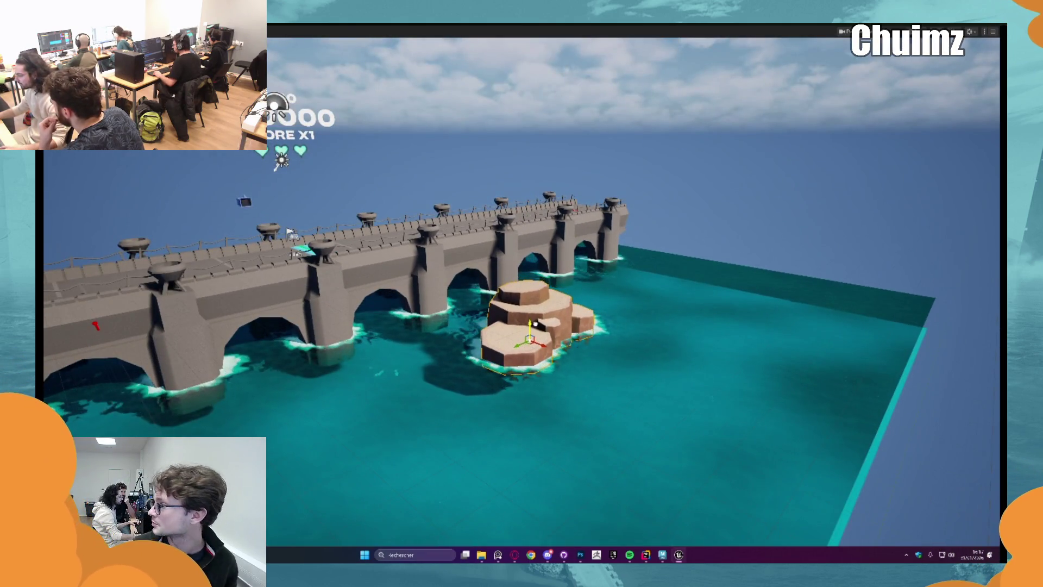
key("f")
left_click_drag(511, 418, 511, 394)
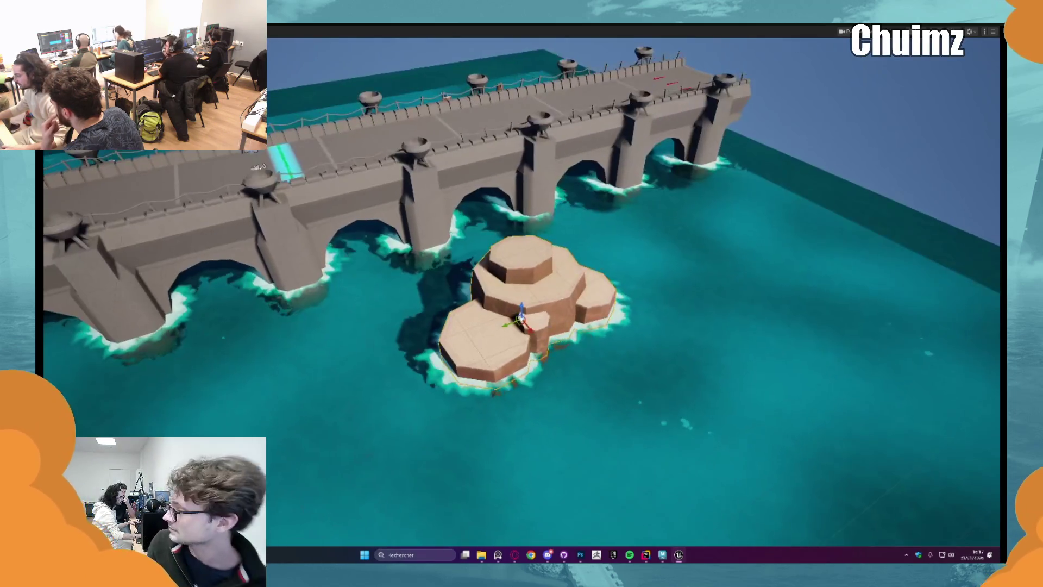
key("F8")
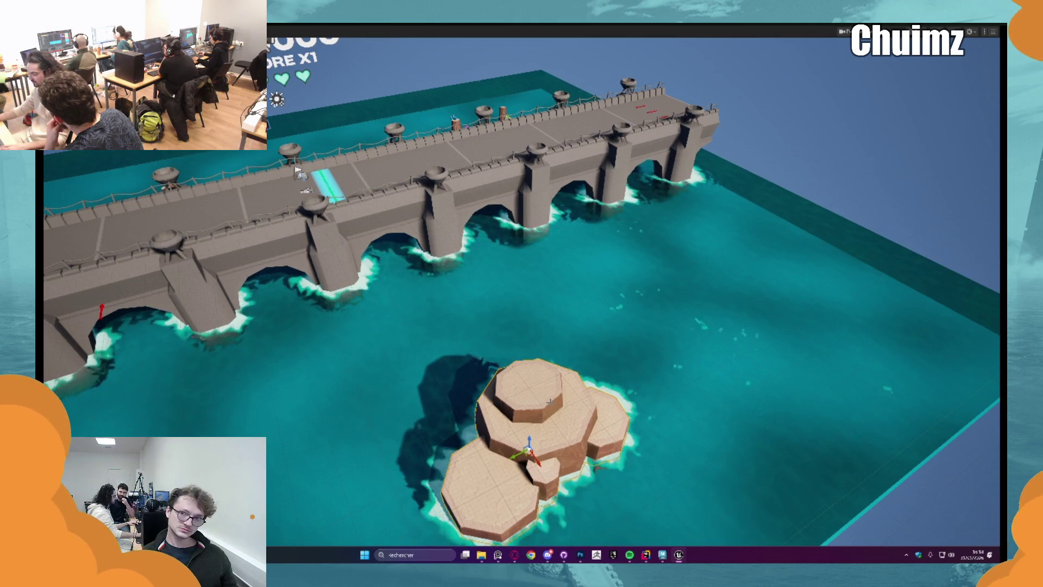
key("f")
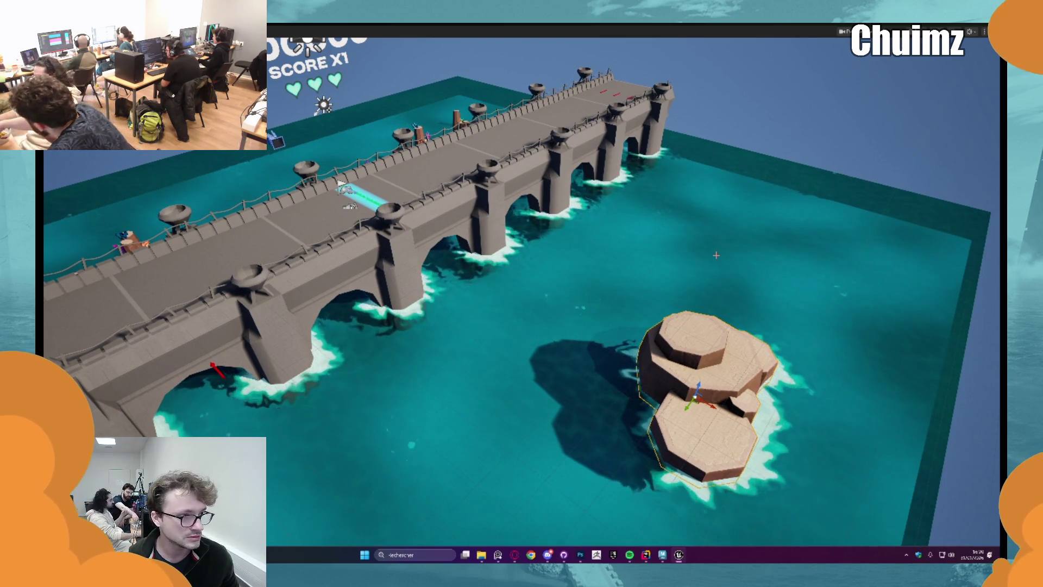
key("F11")
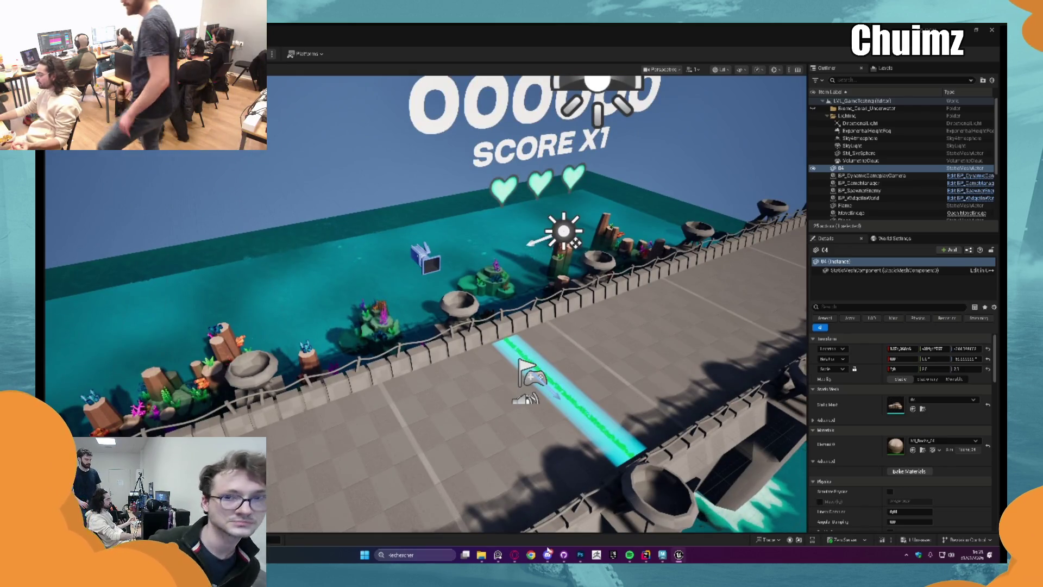
Switch from the Unreal editor over to the team's Discord chat.
left_click(547, 555)
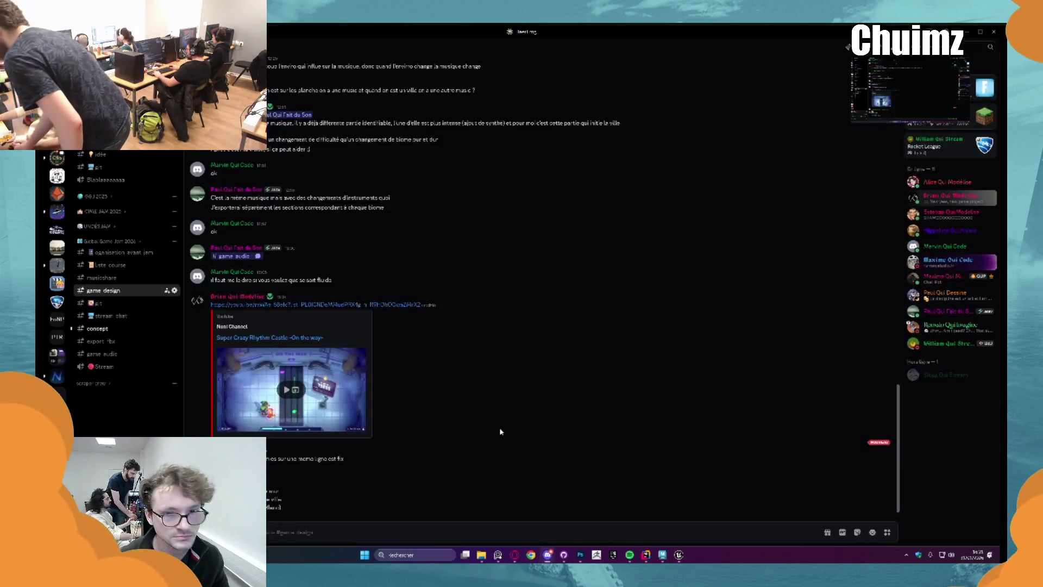
Open the teammates' stream call view and bring up the call's More options menu.
left_click(883, 95)
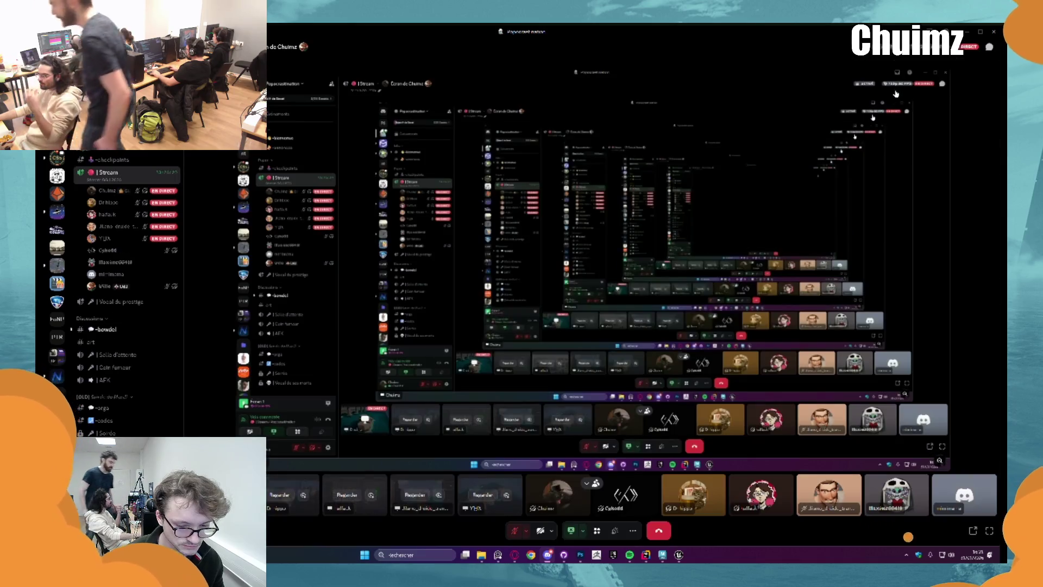
mouse_move(162, 201)
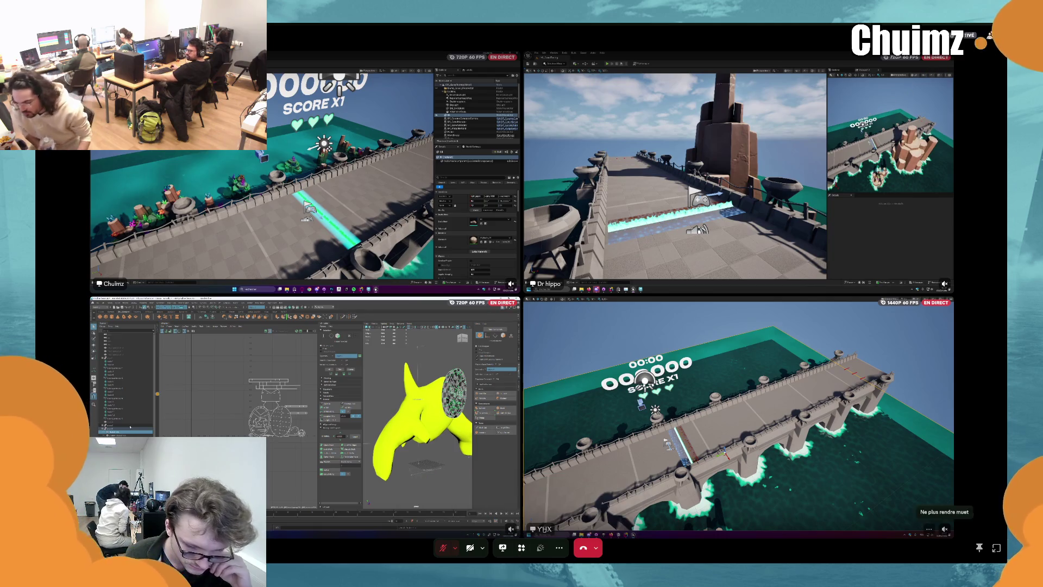
left_click(559, 548)
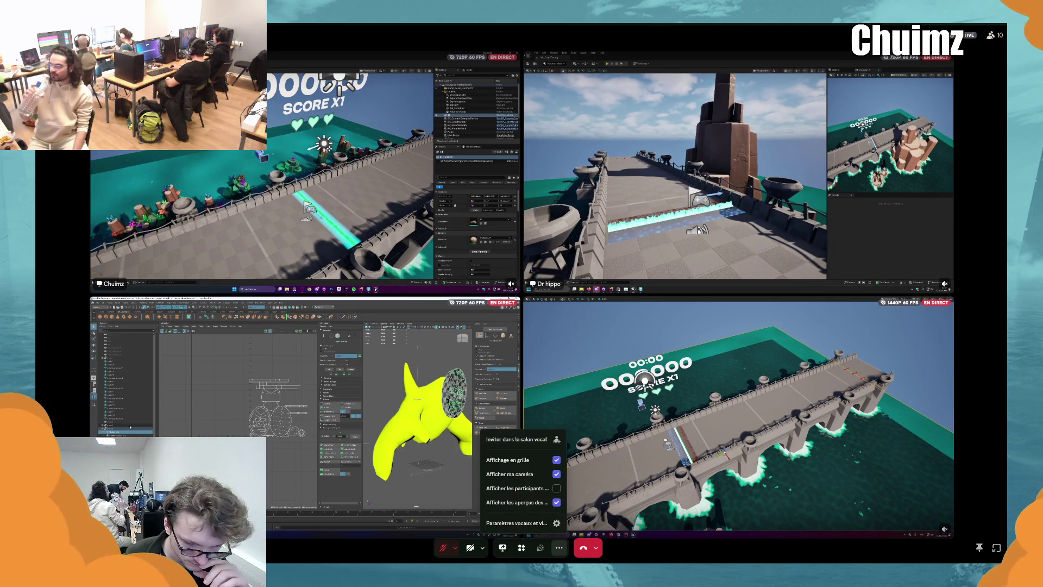
left_click(559, 547)
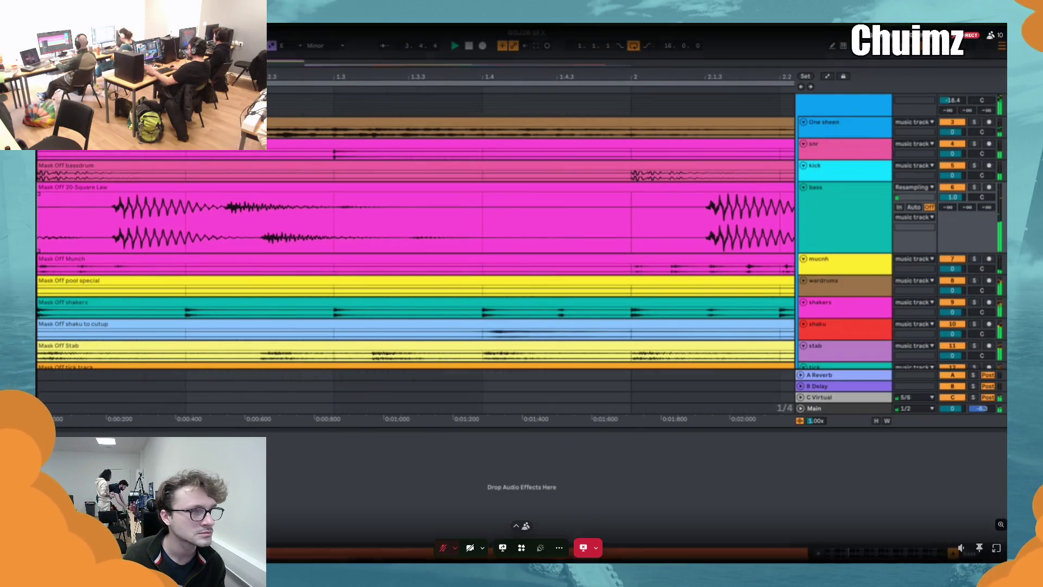
Trim the 20-Square Law clip and audition it with the bass and kick tracks soloed.
left_click_drag(38, 217, 111, 217)
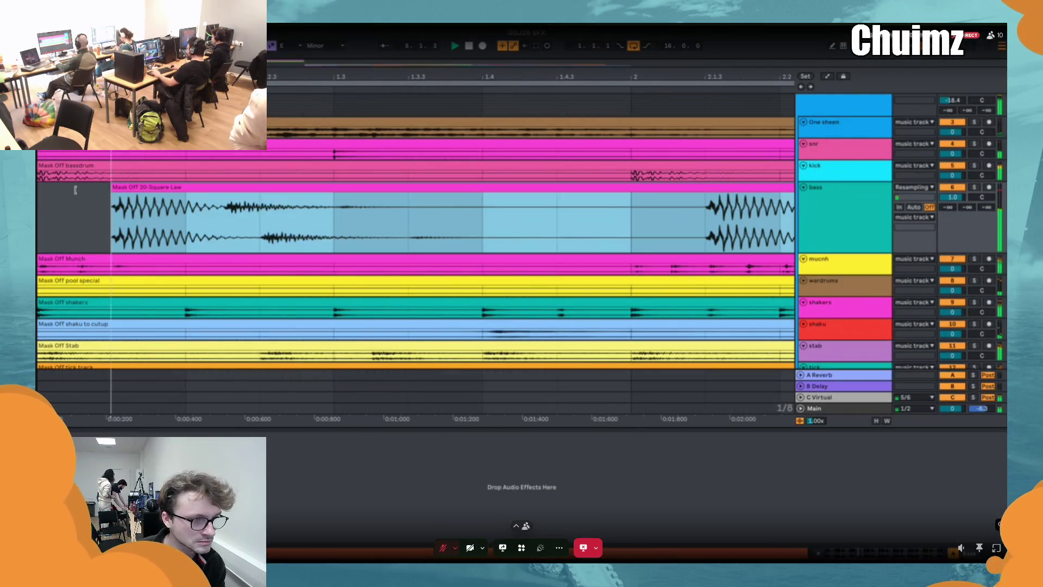
key("ctrl+z")
key("space")
left_click(974, 187)
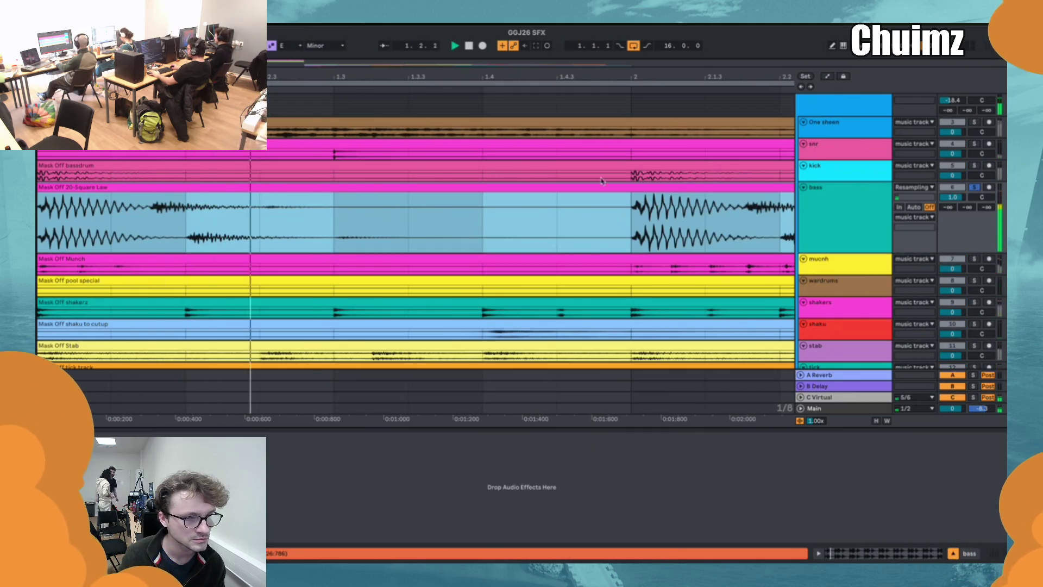
left_click(973, 166)
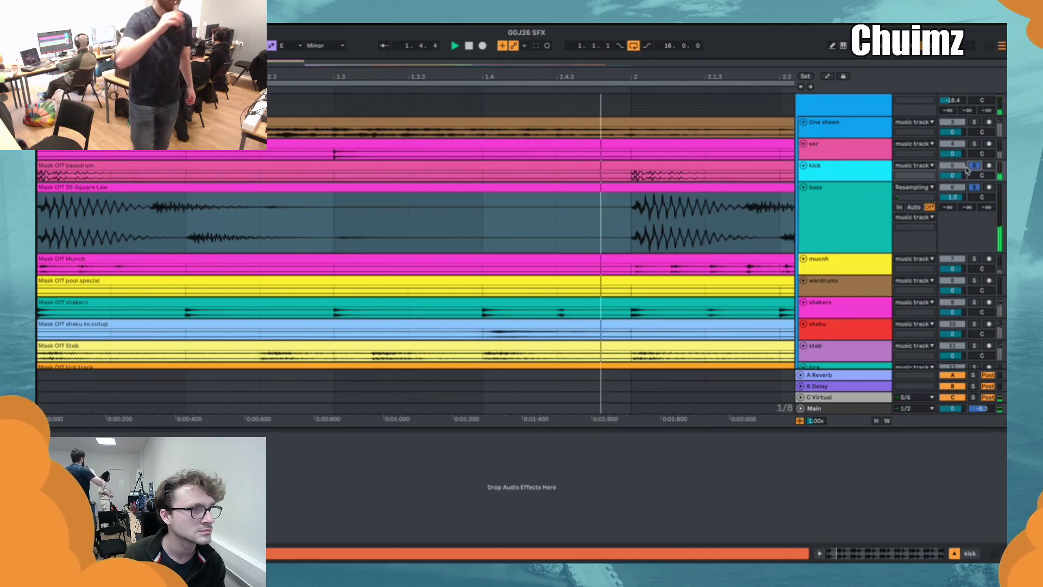
key("ctrl+shift+z")
key("space")
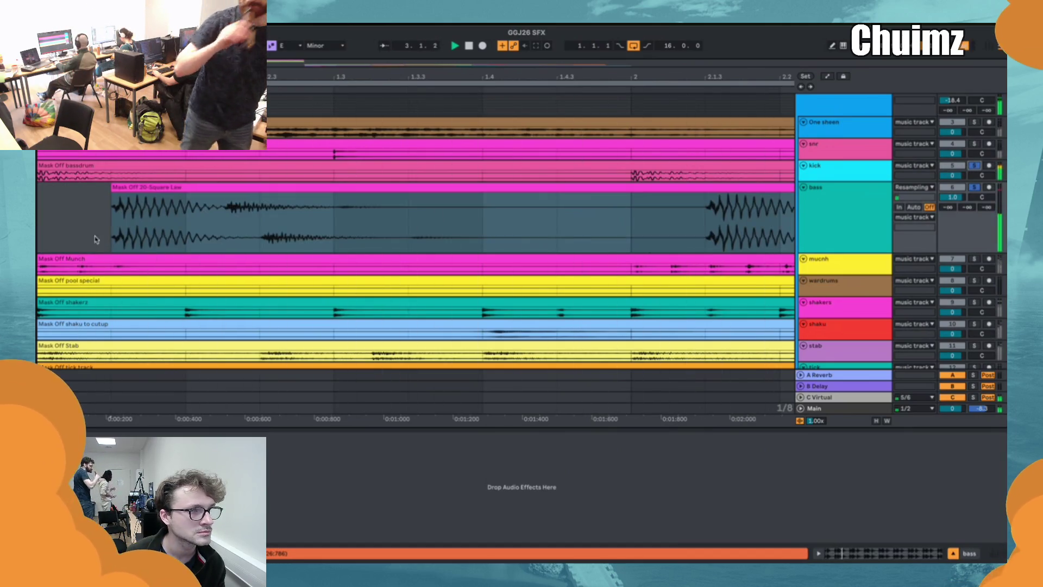
Nudge the Square Law clip earlier against the bassdrum clip and audition the result.
left_click(73, 165)
key("space")
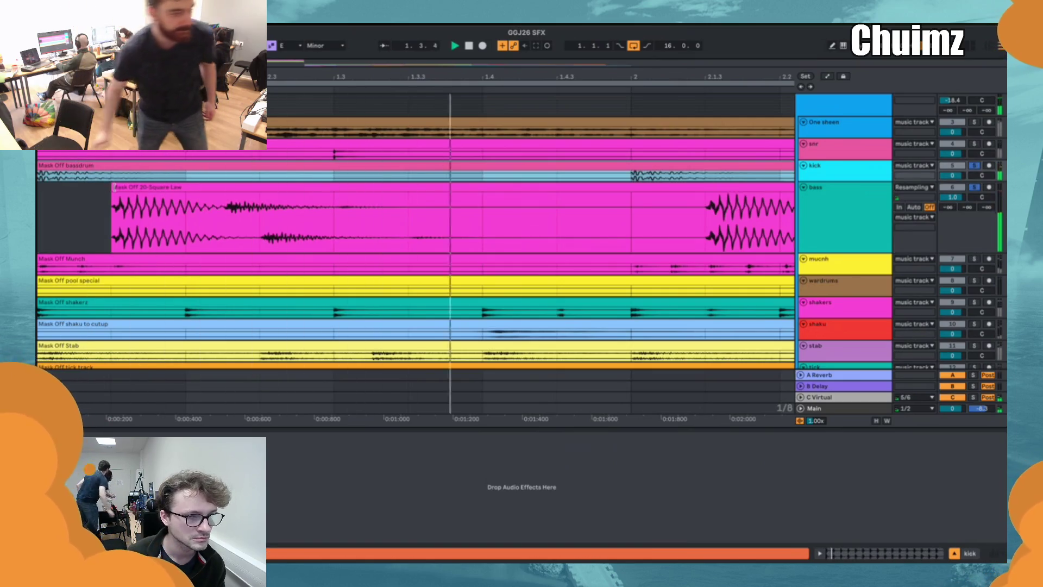
left_click(99, 199)
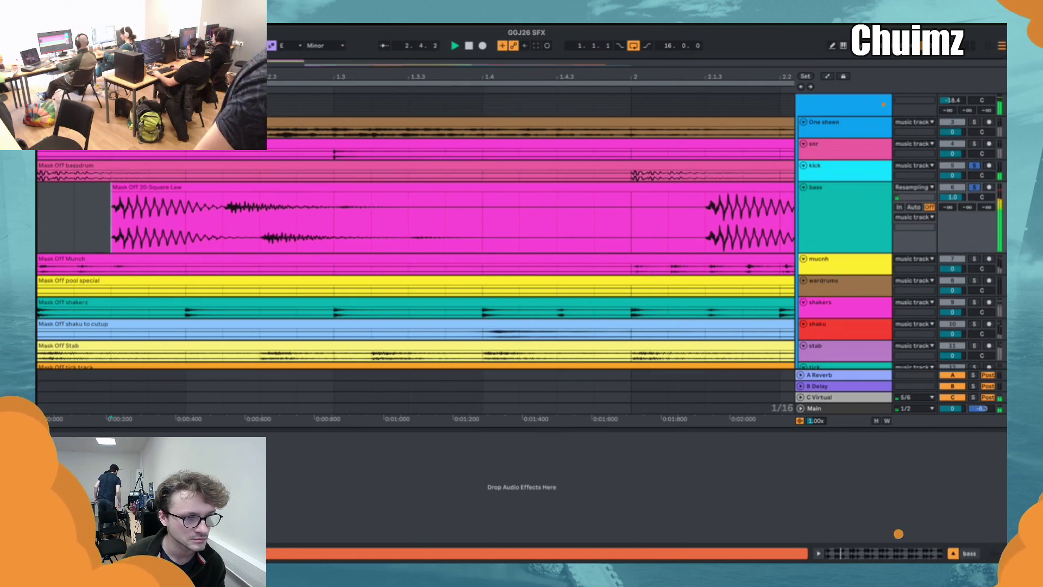
key("space")
left_click_drag(134, 190, 97, 165)
left_click(97, 165)
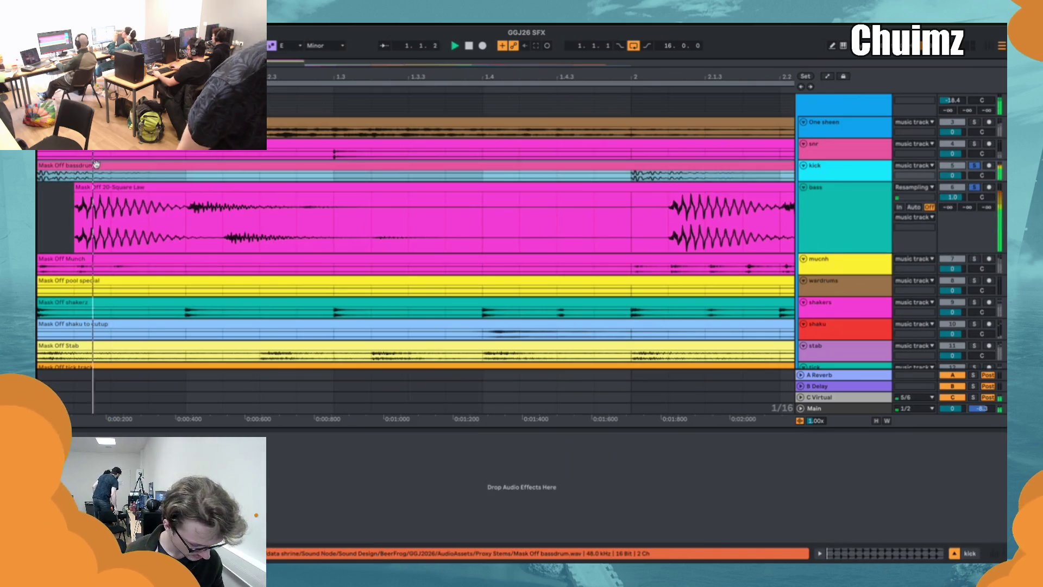
key("space")
key("ctrl+z")
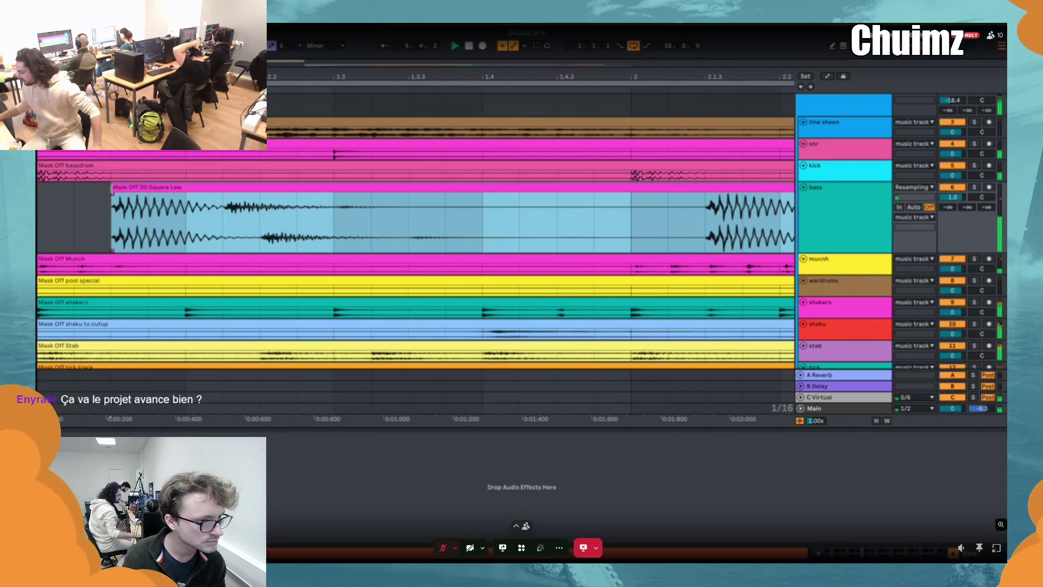
left_click(101, 203)
Zoom out over the arrangement and switch off the stab and tick tracks.
key("minus")
key("minus")
key("minus")
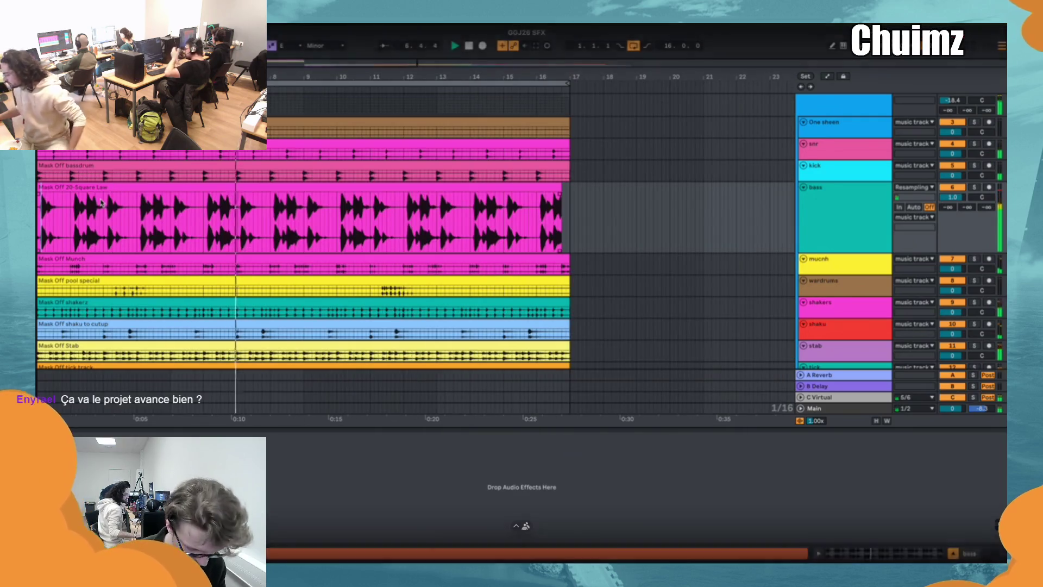
left_click(356, 238)
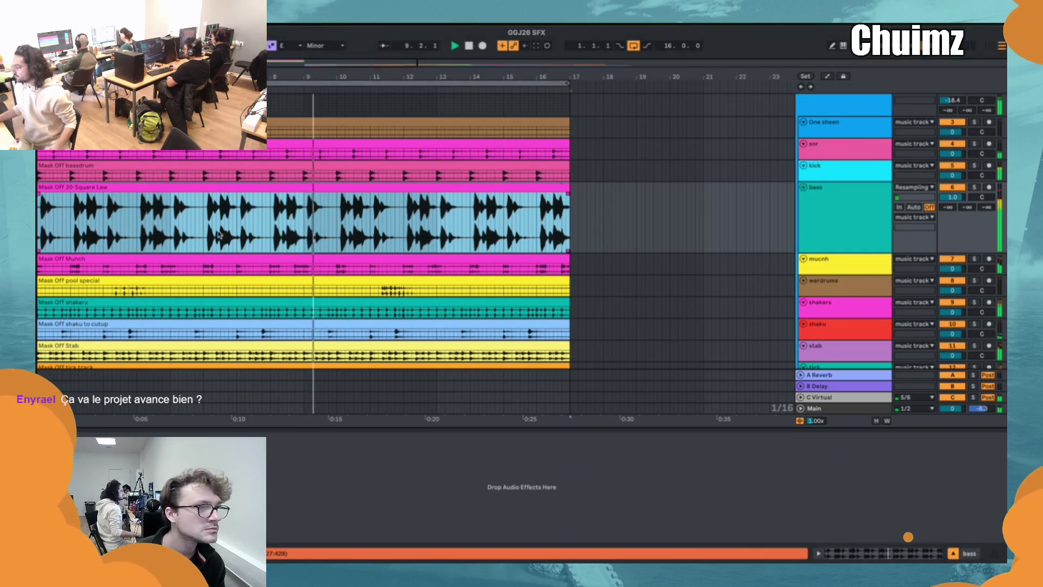
scroll(223, 228, "down", 10)
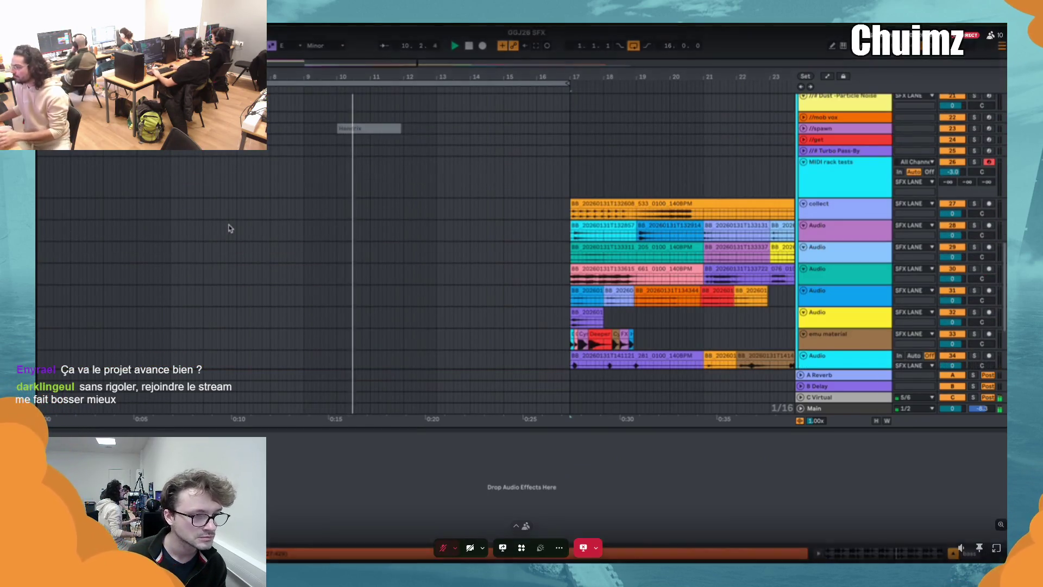
scroll(382, 240, "up", 10)
scroll(772, 217, "up", 2)
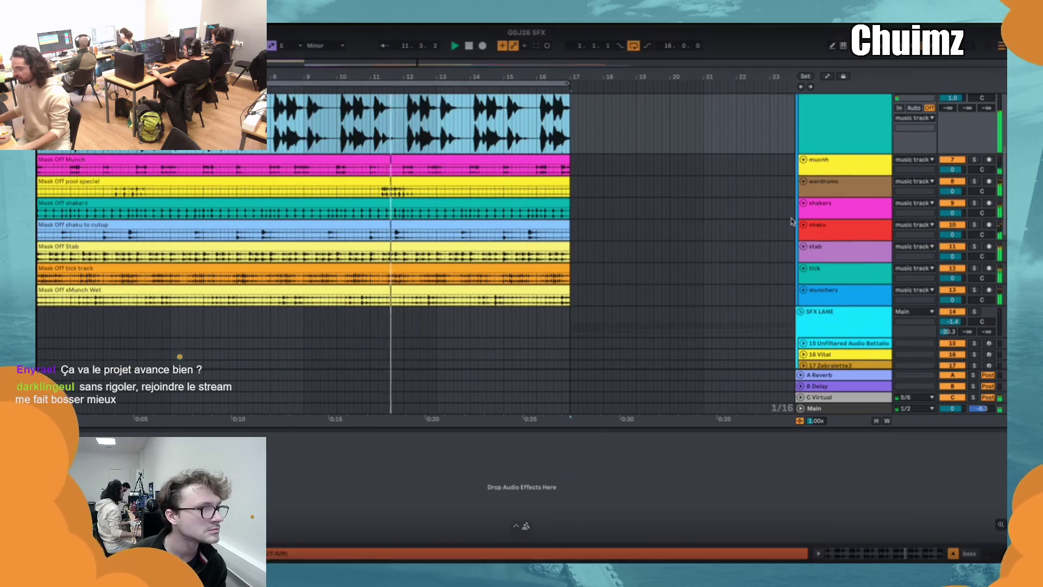
left_click(872, 251)
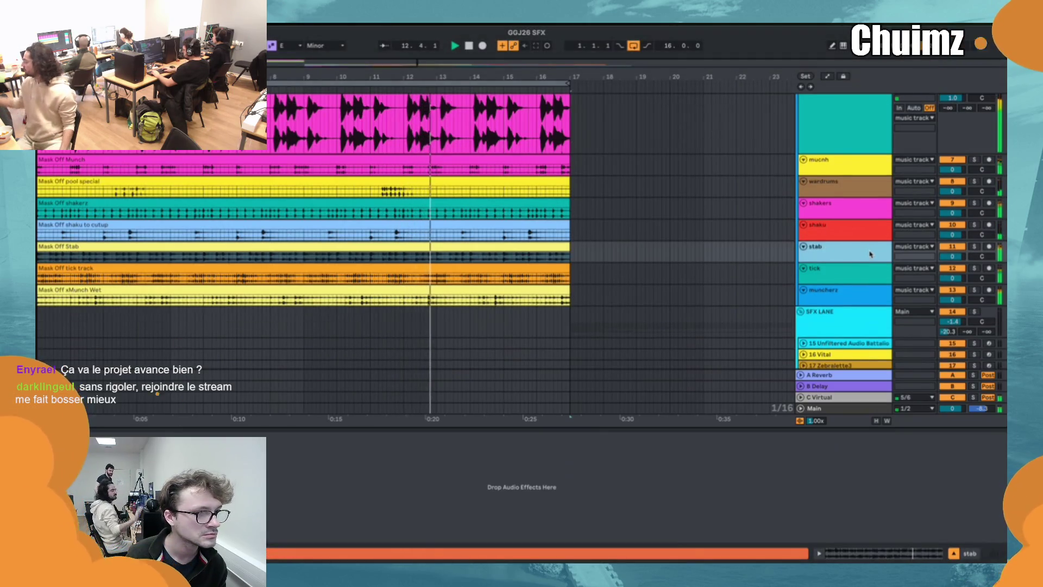
left_click(951, 247)
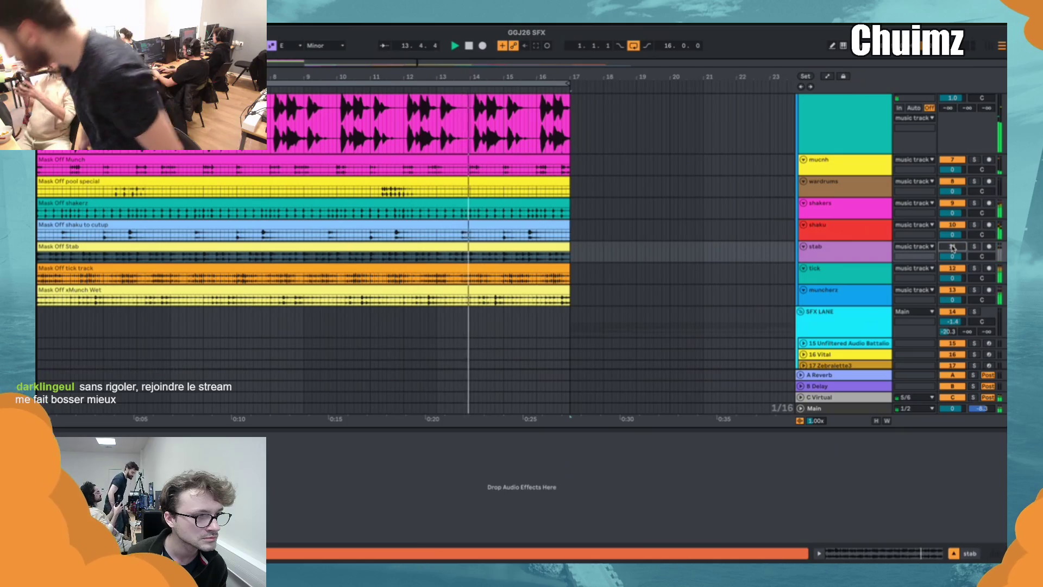
left_click(951, 268)
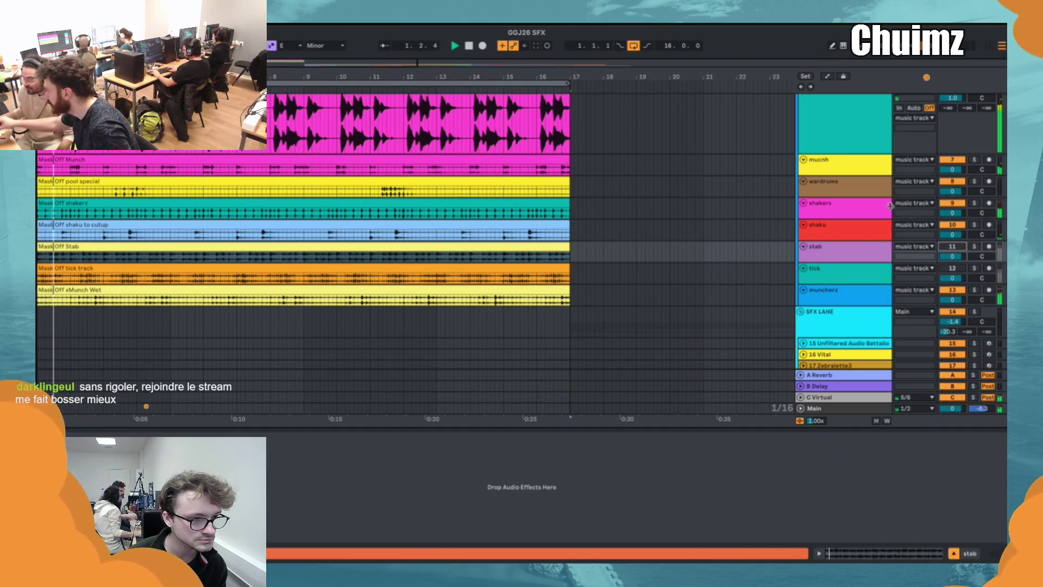
scroll(860, 231, "up", 5)
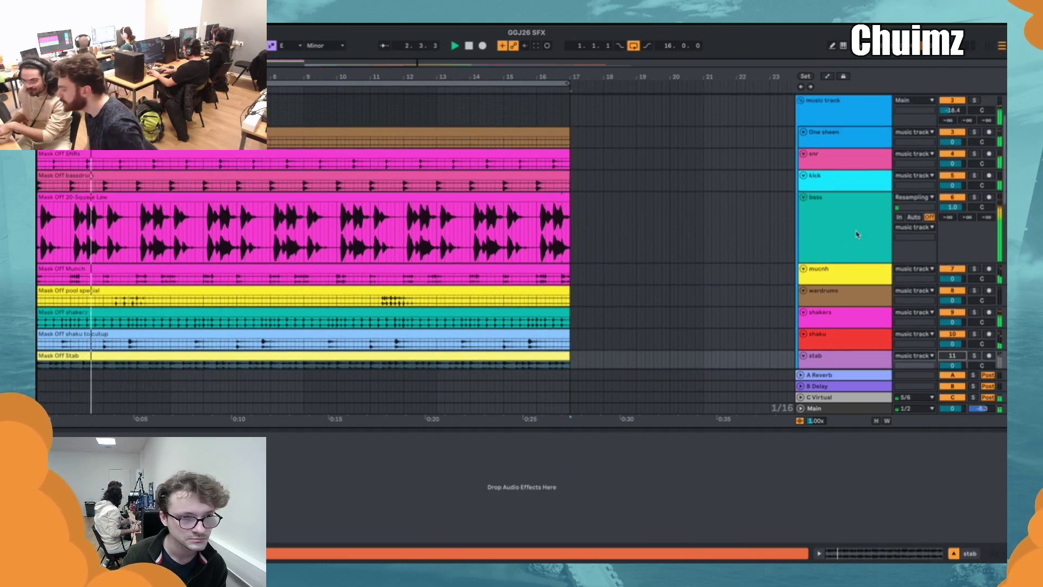
Move Harmo Scan into the music group, raise its volume to -10.8, and fold it.
left_click(825, 119)
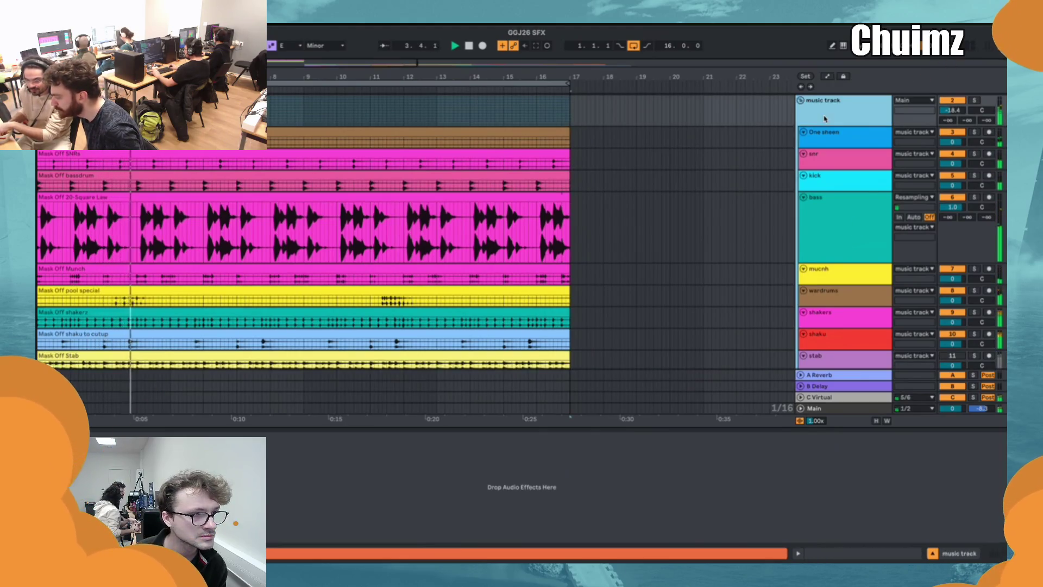
left_click(801, 101)
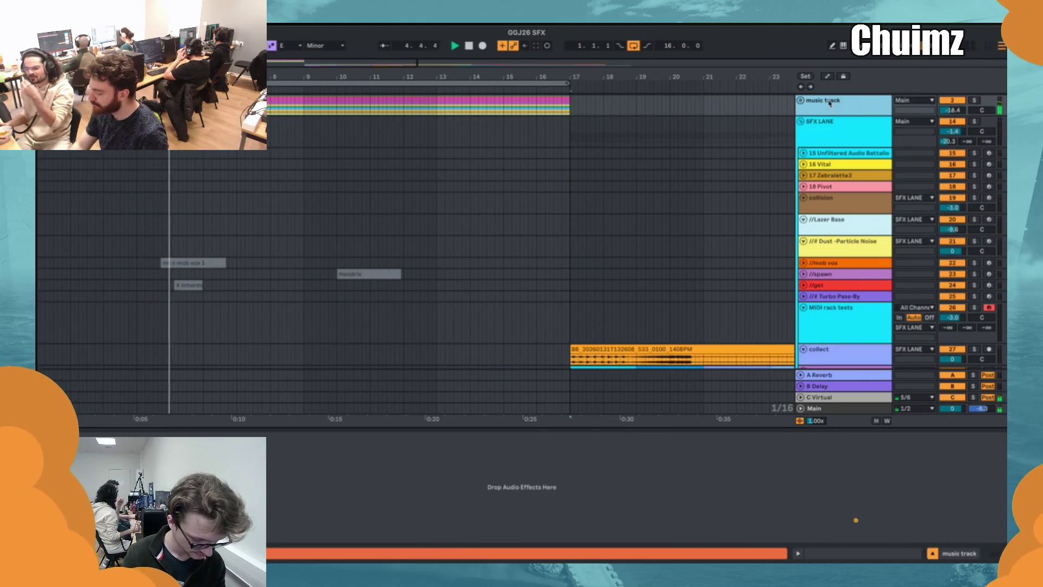
left_click(801, 101)
scroll(848, 144, "up", 3)
mouse_move(843, 141)
left_mouse_down()
mouse_move(836, 191)
mouse_move(842, 128)
left_mouse_up()
left_click_drag(953, 140, 953, 128)
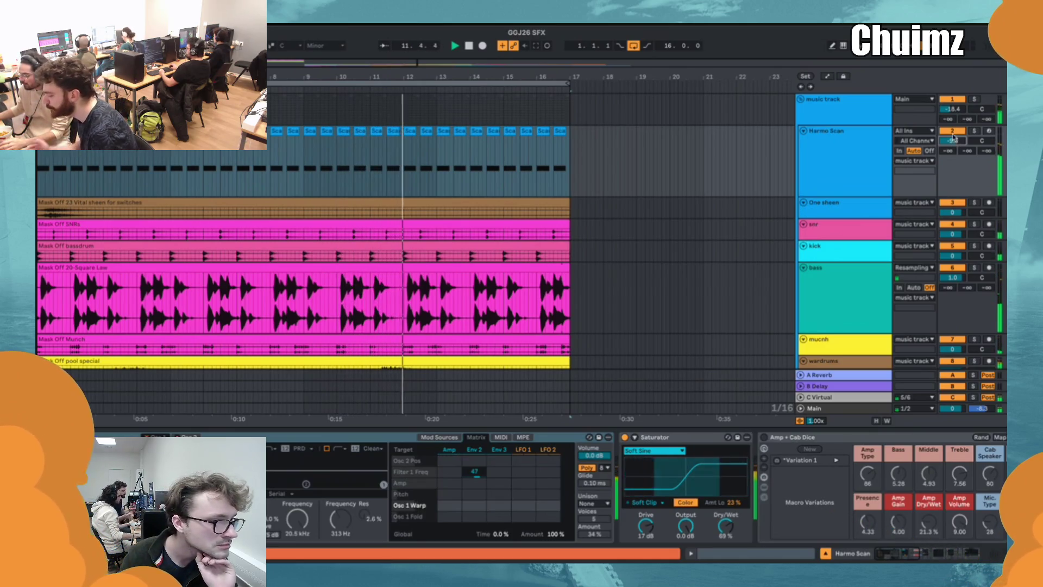
left_click(803, 130)
Collapse the music group to reveal SFX LANE and reset its volume to 0.0 dB.
left_click(802, 100)
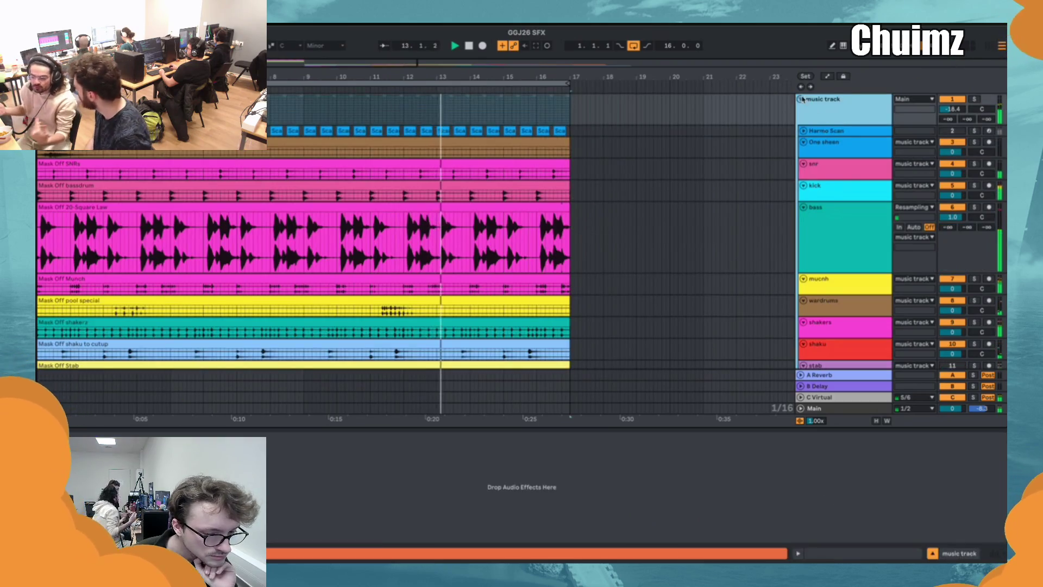
left_click(801, 99)
left_click(950, 110)
key("Delete")
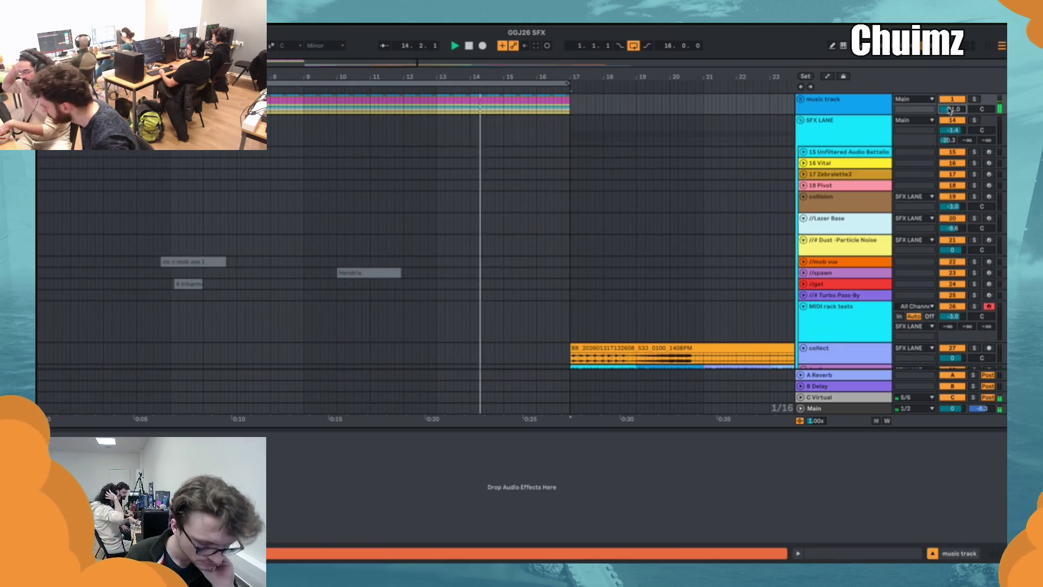
left_click(566, 237)
scroll(582, 230, "down", 6)
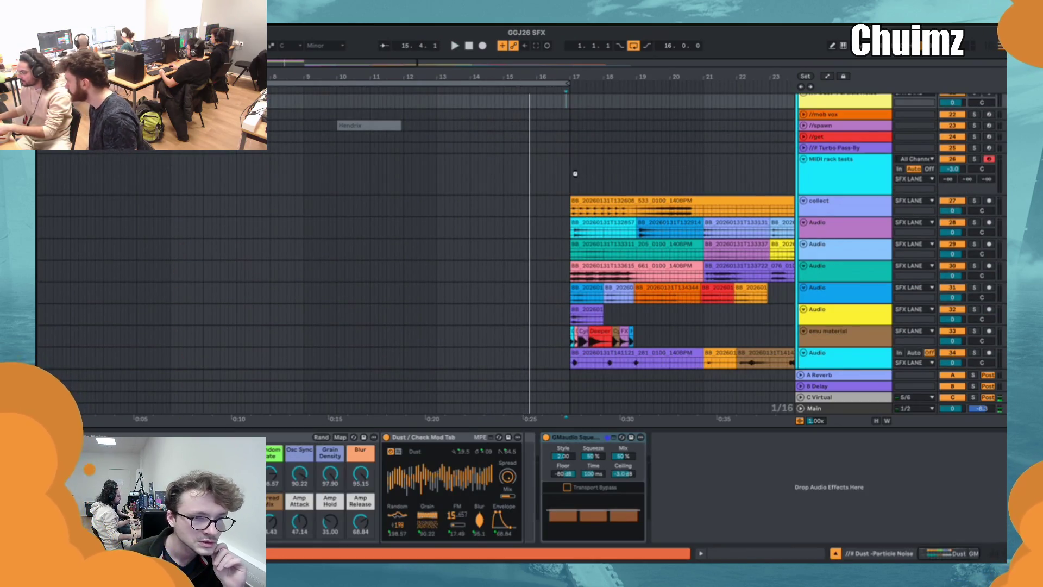
Browse the SFX LANE tracks and select the clip on the collect track.
scroll(577, 177, "down", 5)
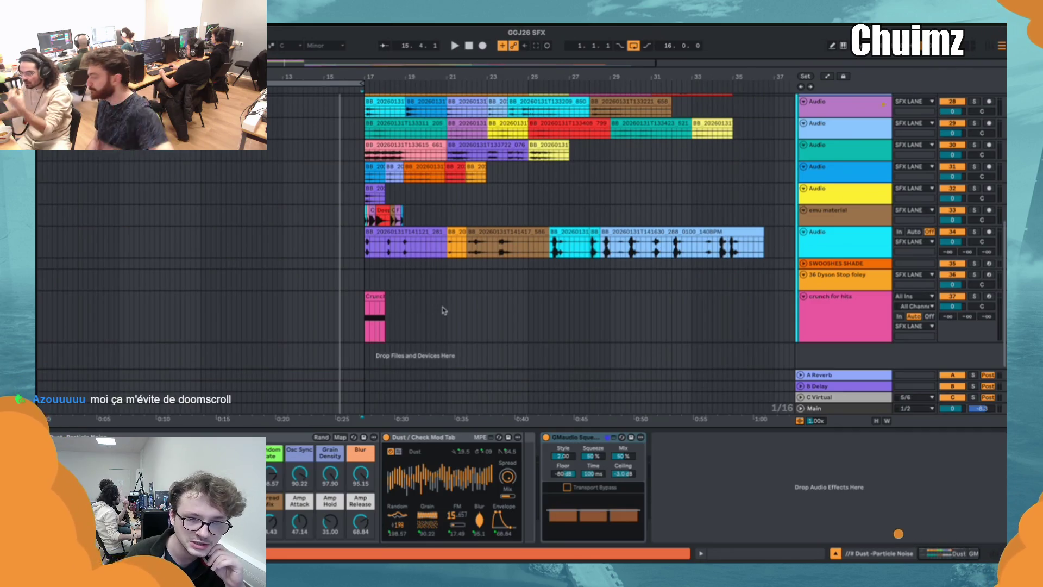
scroll(455, 310, "up", 4)
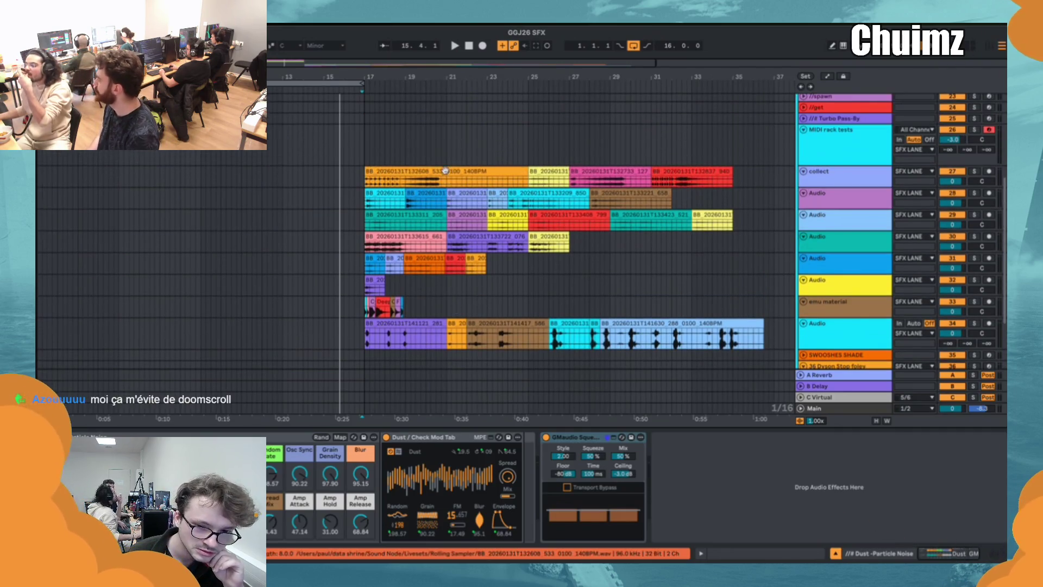
left_click(446, 173)
scroll(445, 176, "up", 3)
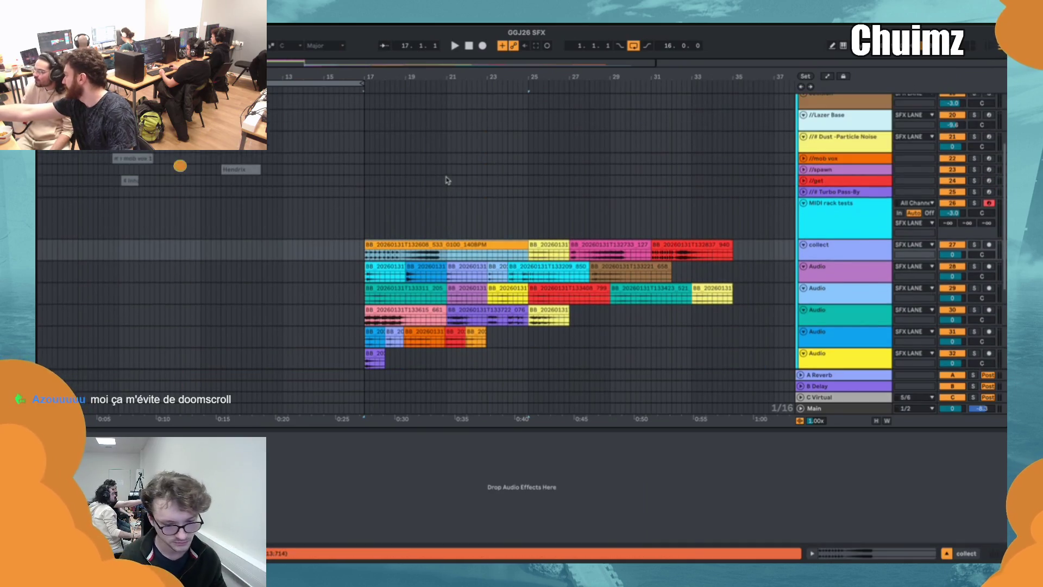
scroll(447, 179, "up", 4)
scroll(449, 179, "down", 3)
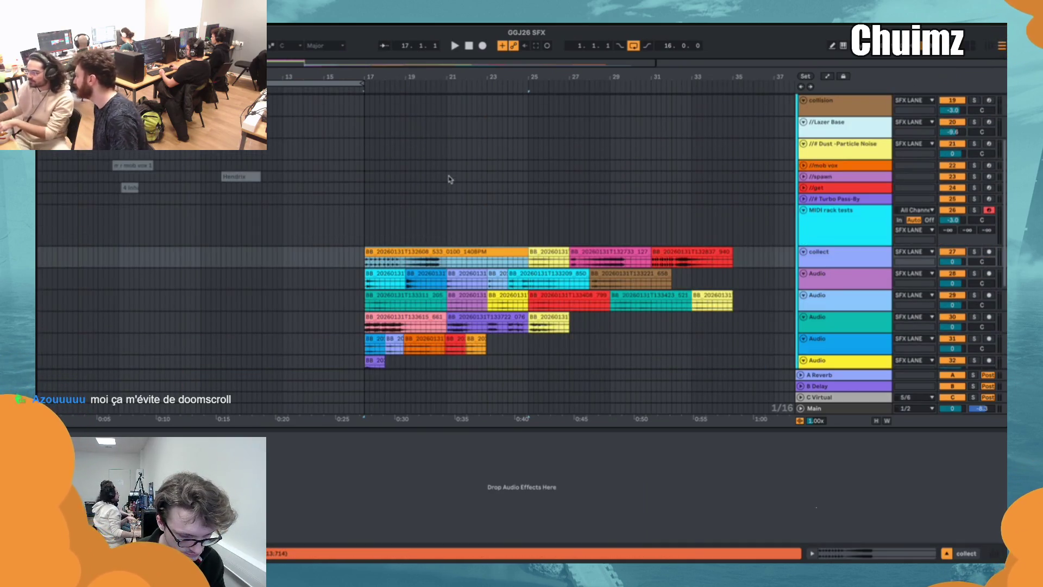
key("space")
key("Up")
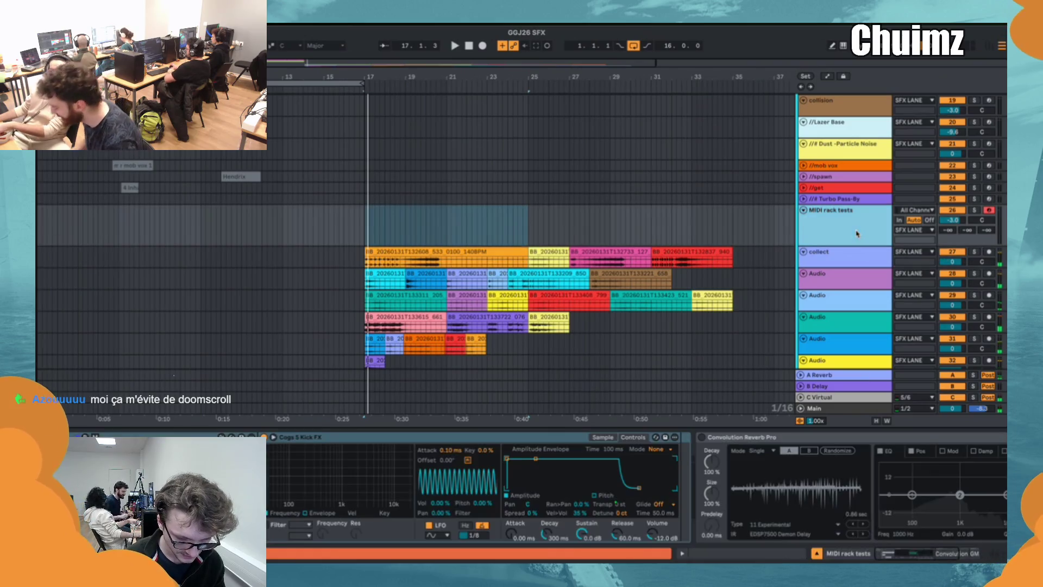
scroll(830, 234, "up", 1)
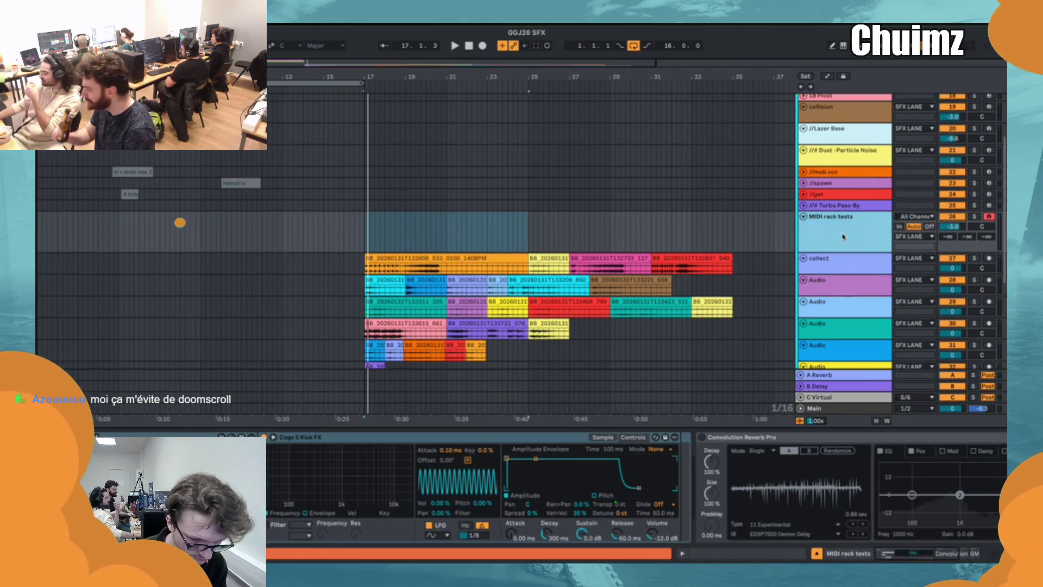
key("Down")
Select collect through the Audio tracks over bars 17–25 and play them back.
scroll(845, 266, "down", 5)
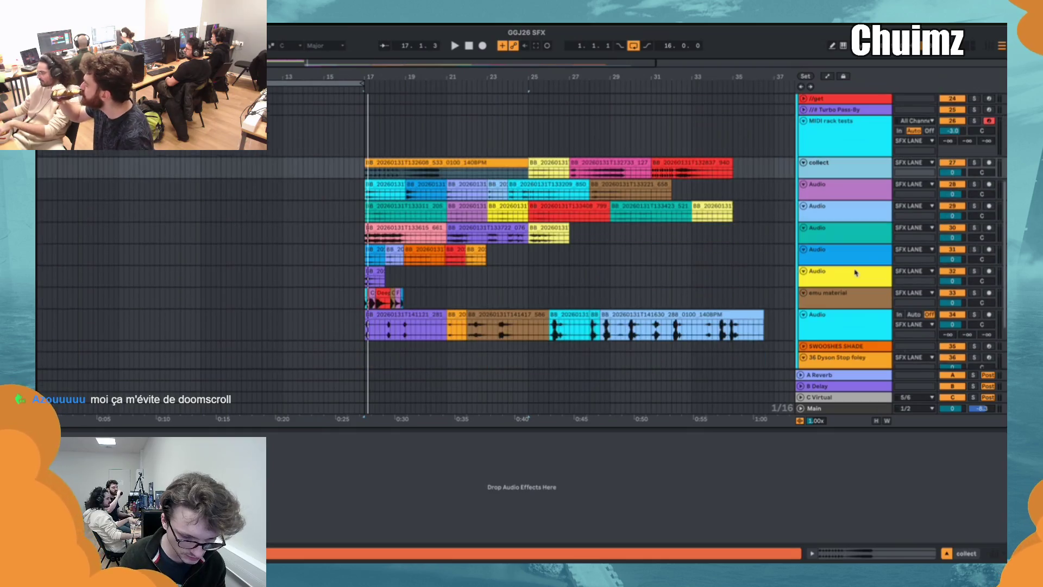
scroll(851, 284, "down", 1)
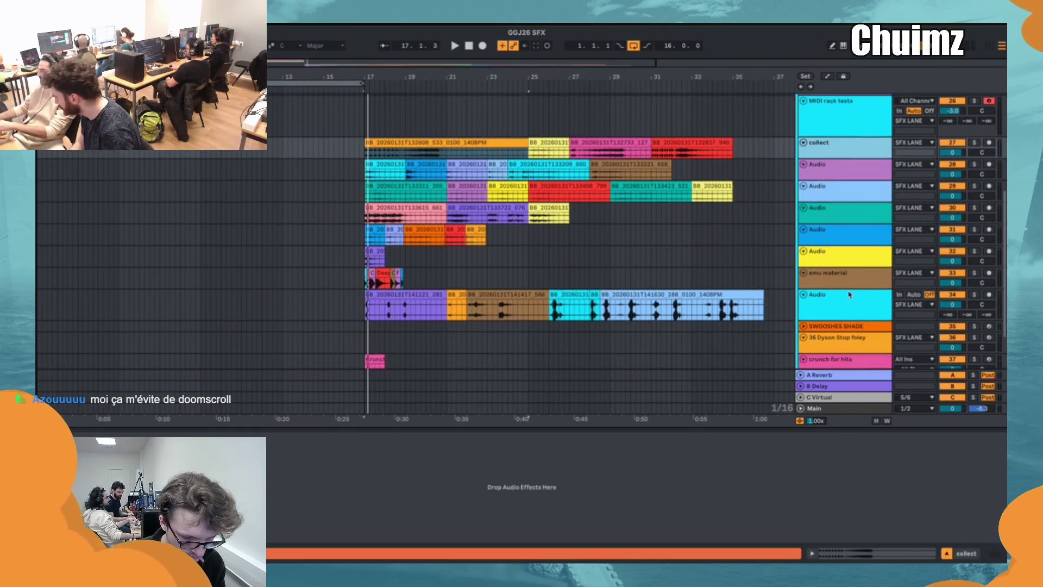
left_click(849, 295, "shift")
key("space")
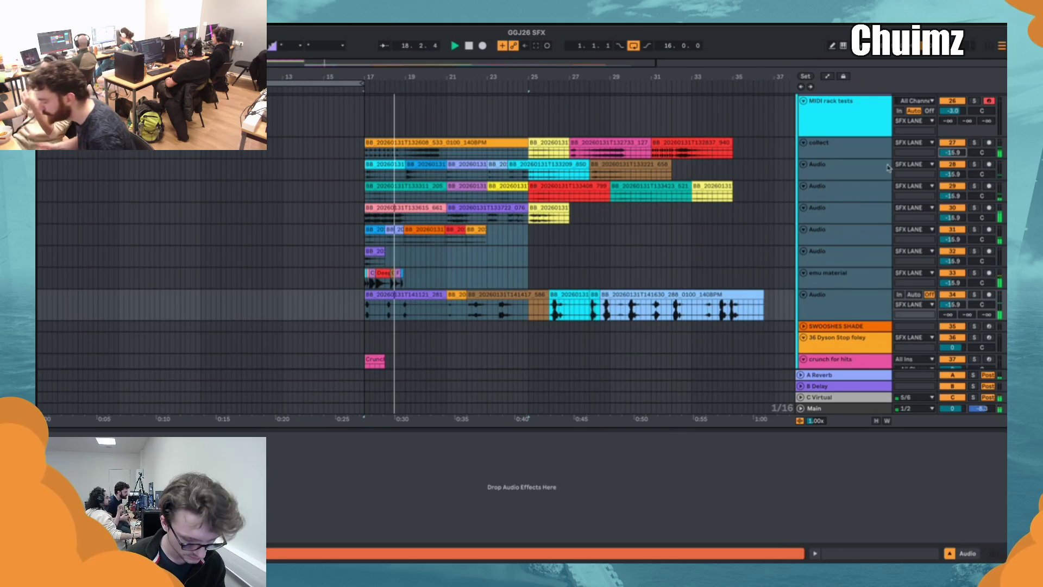
key("space")
Deactivate the collect track and select the blue, lower and yellow Audio tracks.
left_click(945, 137)
left_click(952, 143)
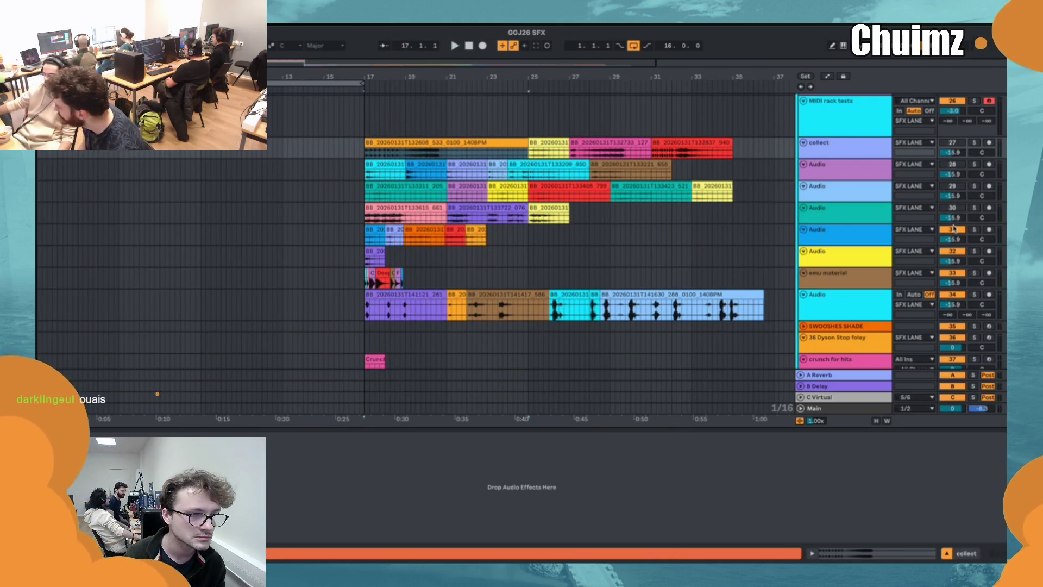
left_click(867, 237)
left_click(861, 302)
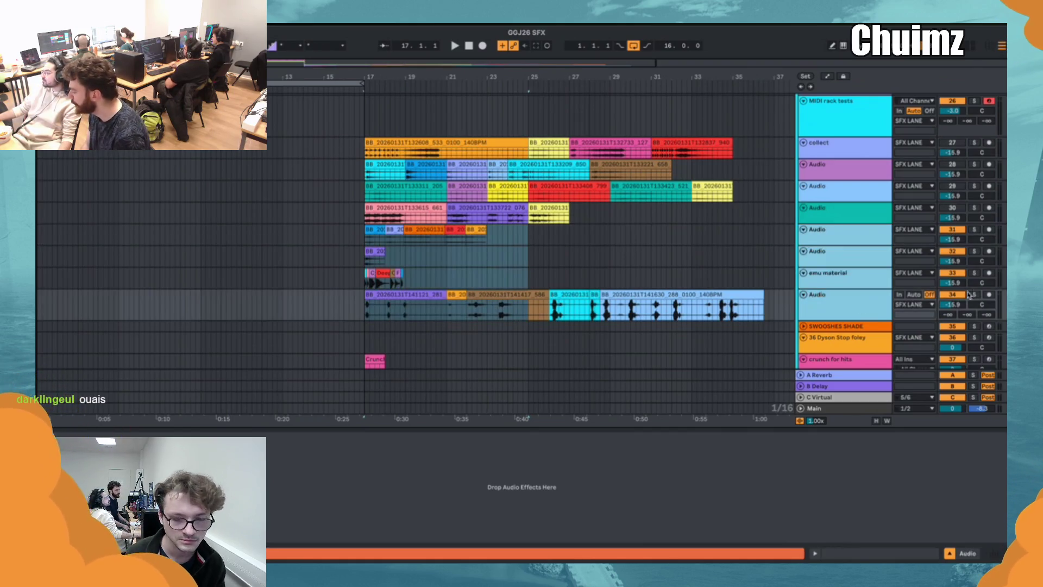
left_click(666, 255)
Play the SFX clips from bar 17, then select and expand the crunch for hits track.
left_click(389, 137)
key("space")
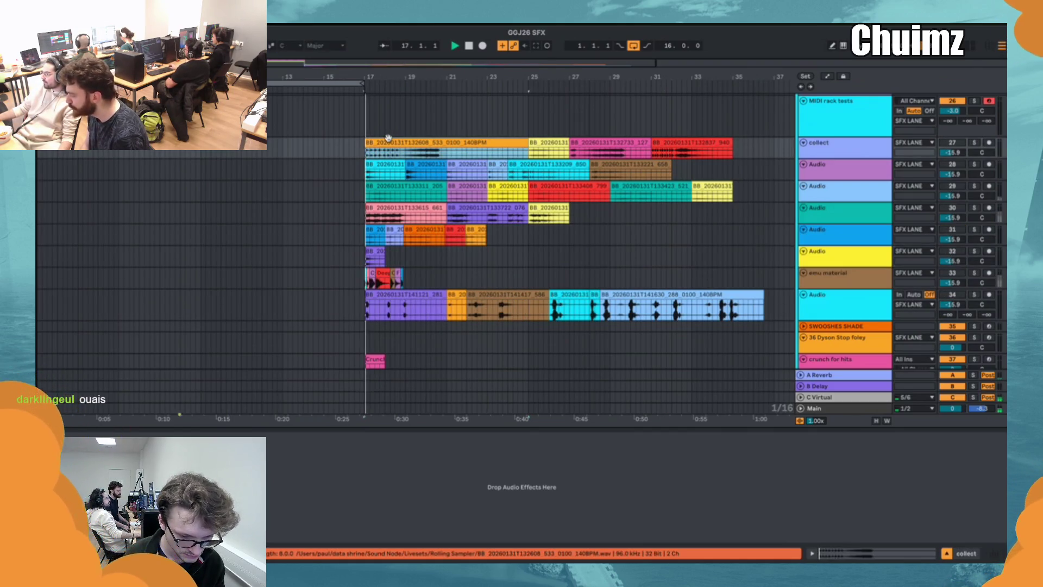
key("space")
left_click(860, 147)
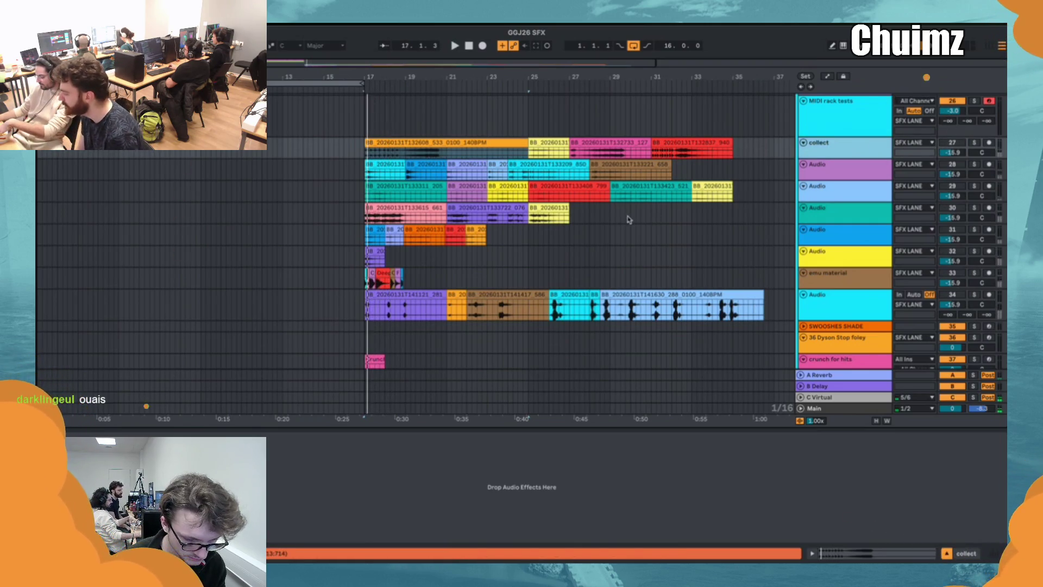
left_click(864, 360)
key("space")
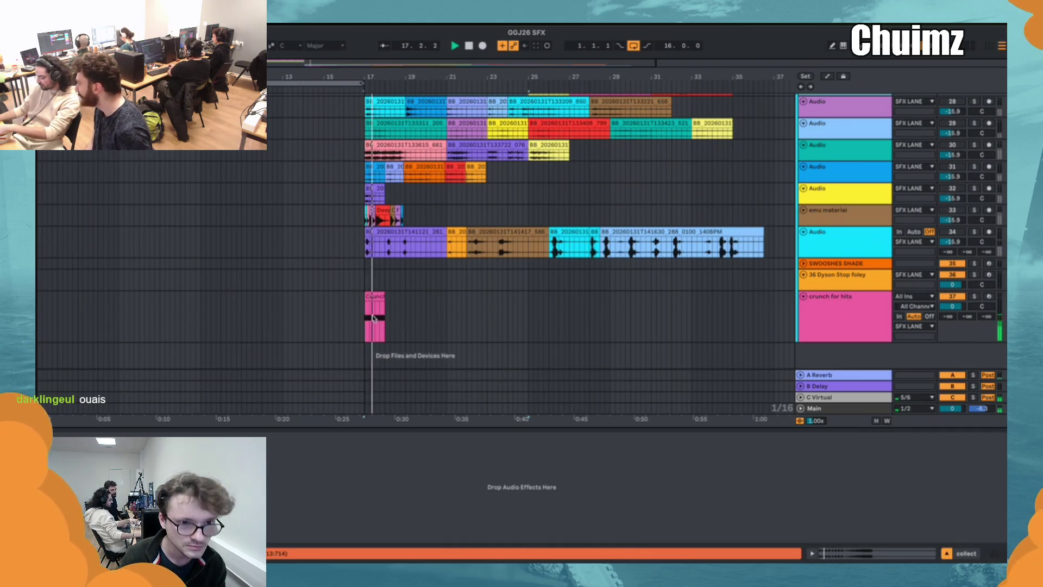